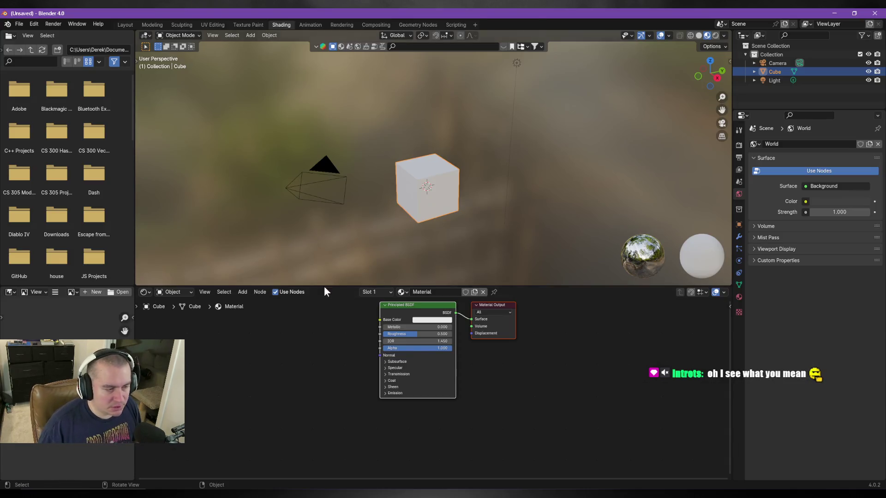
scroll(385, 348, "down", 2)
scroll(374, 376, "up", 1)
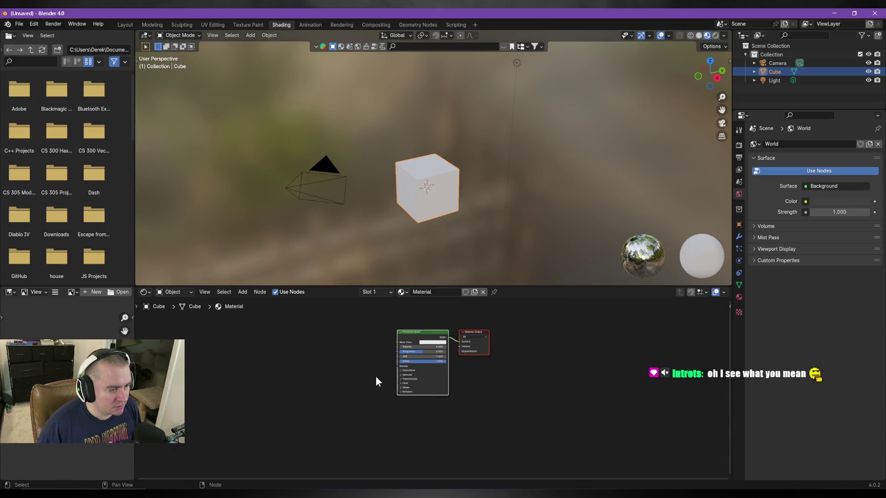
Clear the node selection and bring up the shader Add menu at the Converter category
left_click(333, 405)
key("shift+a")
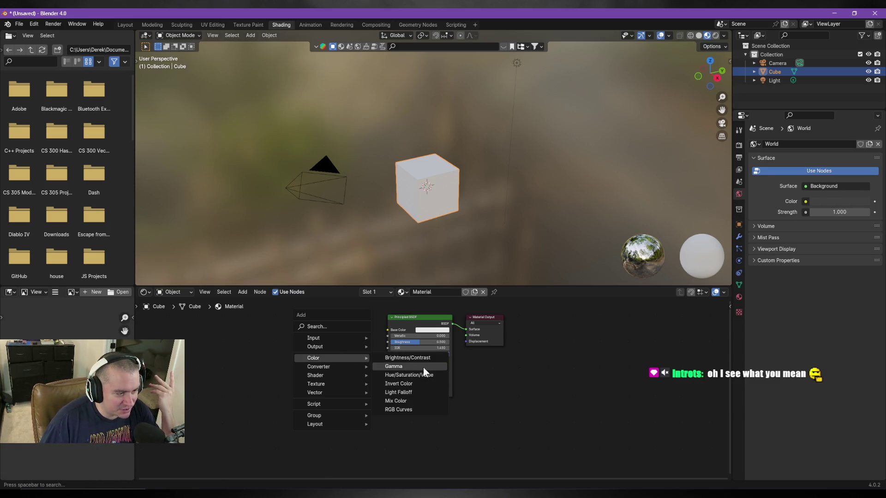
mouse_move(318, 366)
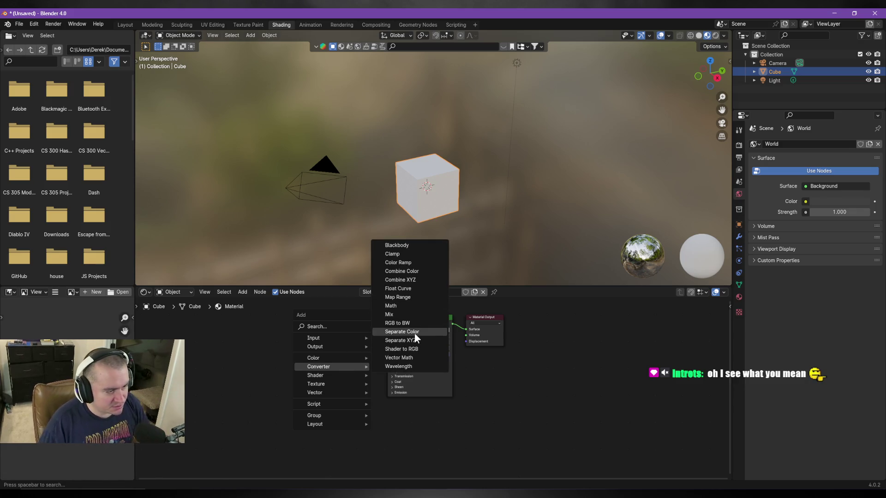
Add a Vector Math (Add) node beside the Principled BSDF and select the Material Output node
left_click(398, 358)
left_click(267, 326)
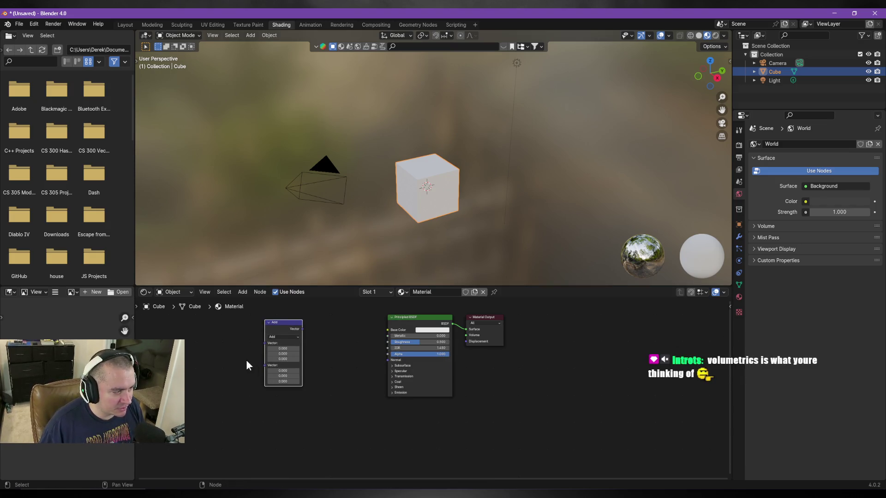
scroll(295, 368, "up", 2)
scroll(287, 356, "left", 5)
key("g")
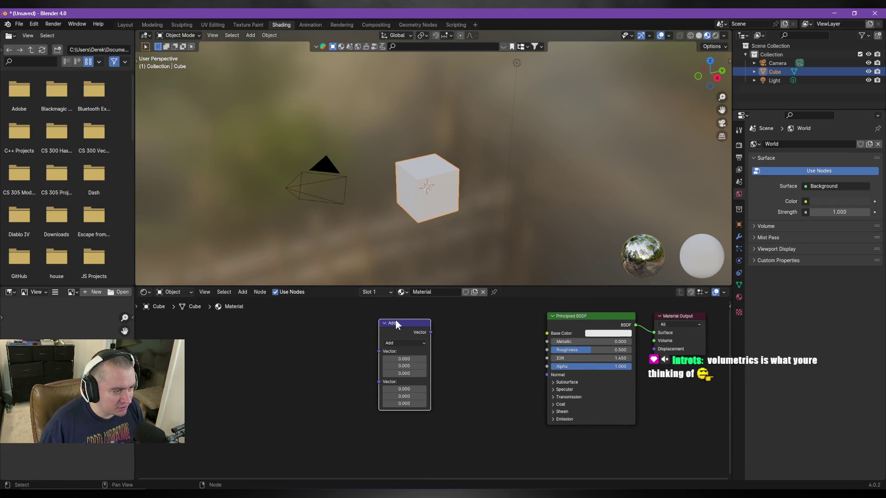
left_click(466, 310)
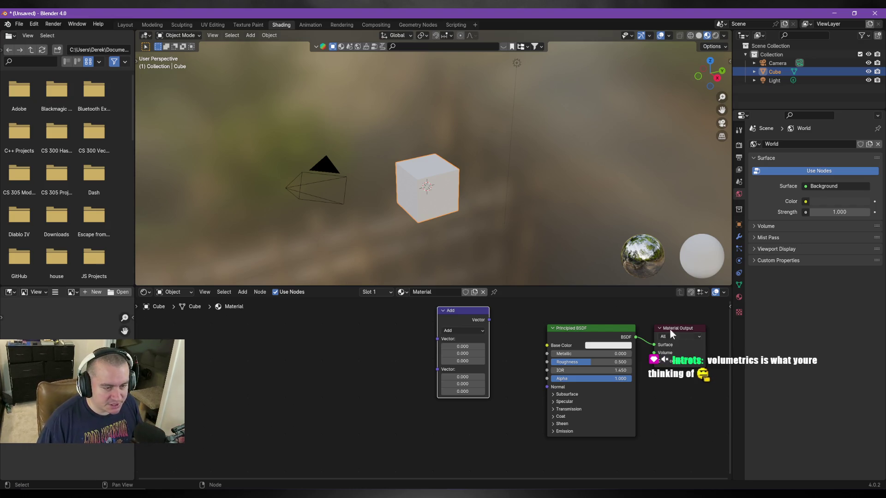
left_click(660, 363)
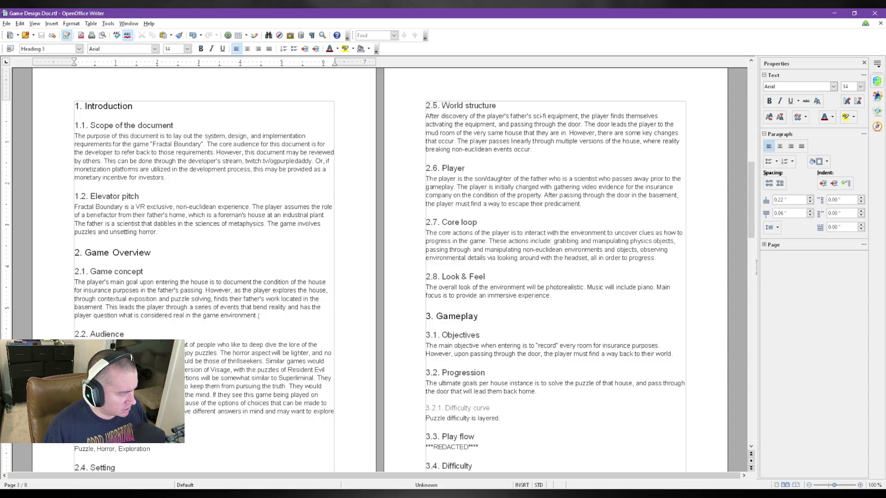
scroll(201, 291, "down", 6)
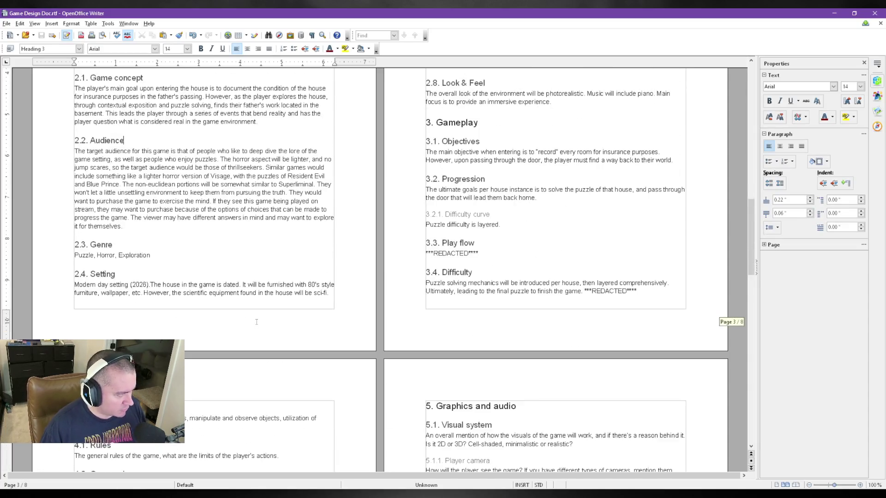
scroll(200, 290, "down", 2)
scroll(200, 291, "down", 2)
Move into page 5 and place the caret at the end of the 4.6.1 Game menus heading
left_click(200, 291)
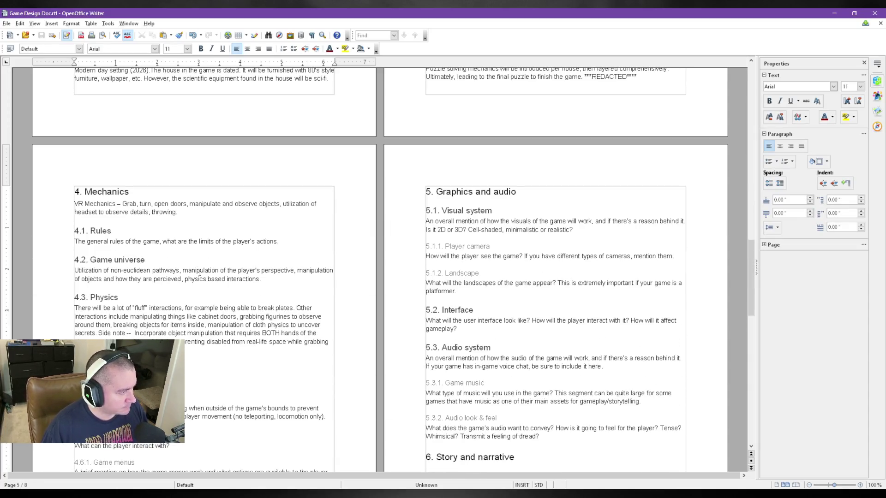
scroll(216, 302, "down", 2)
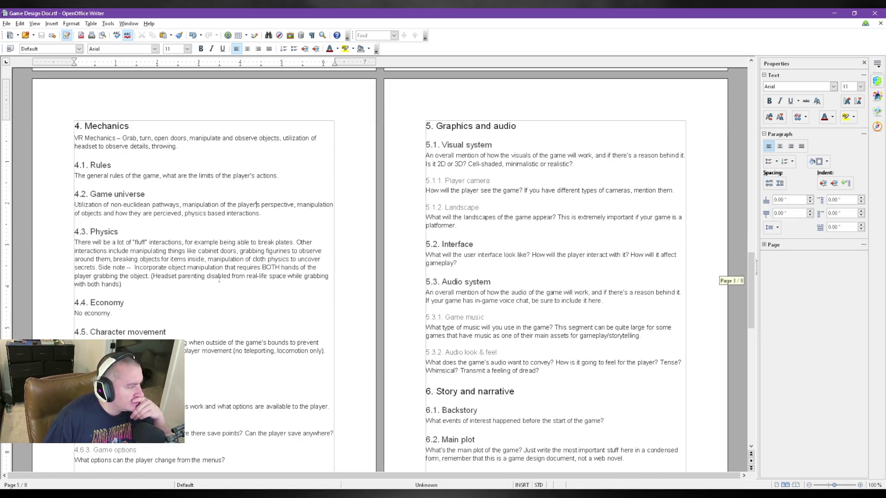
scroll(219, 279, "down", 2)
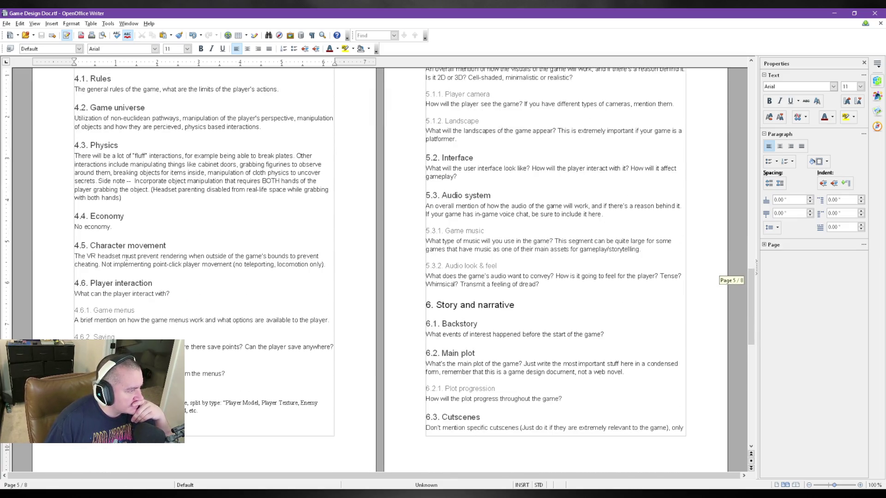
triple_click(143, 257)
left_click(202, 267)
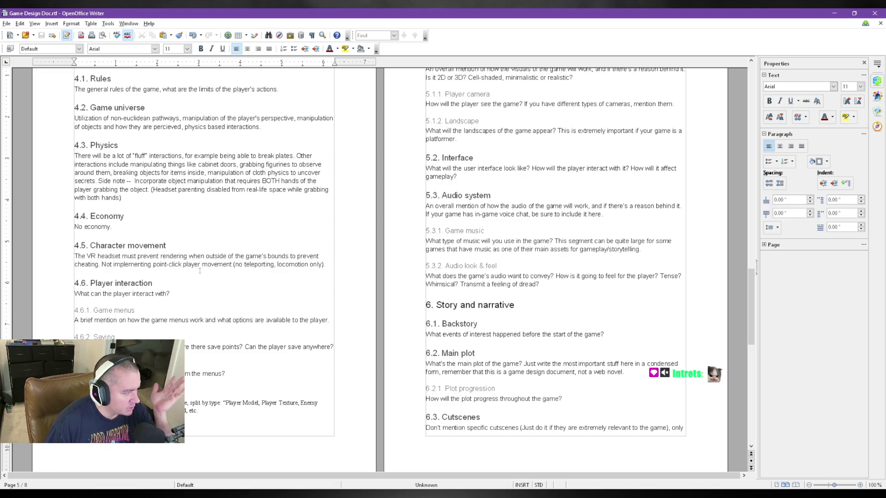
left_click(205, 310)
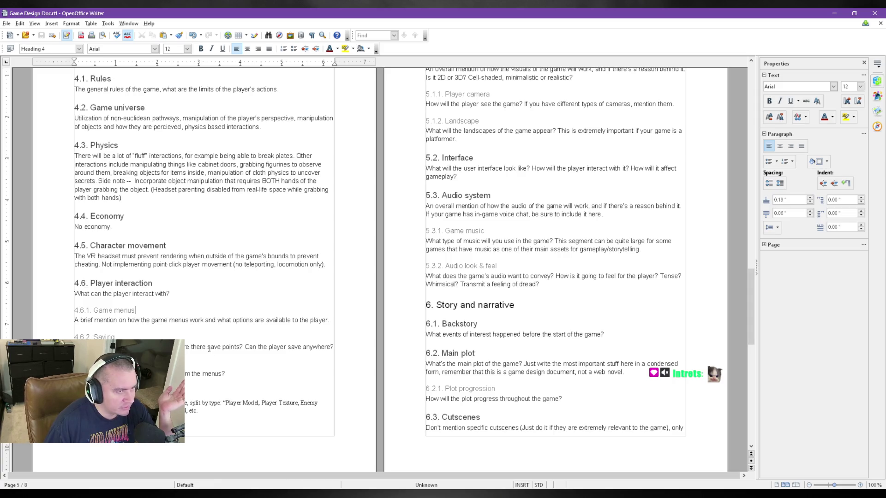
scroll(210, 350, "up", 2)
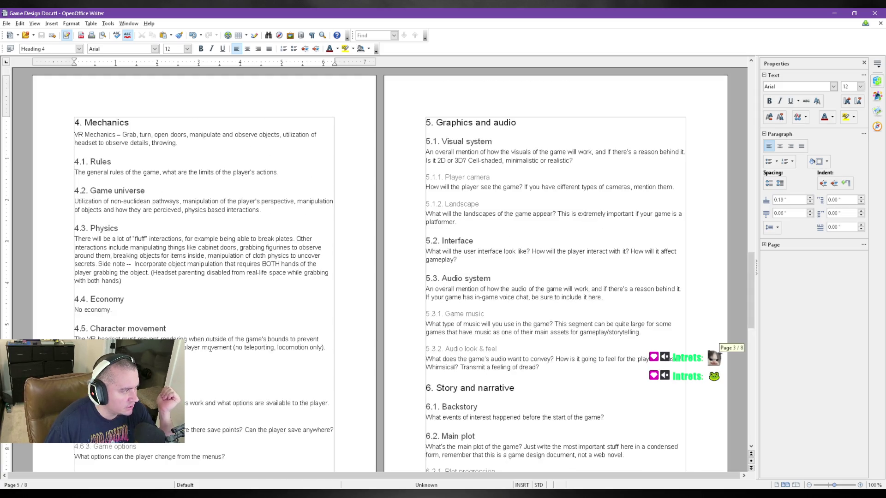
scroll(210, 350, "down", 1)
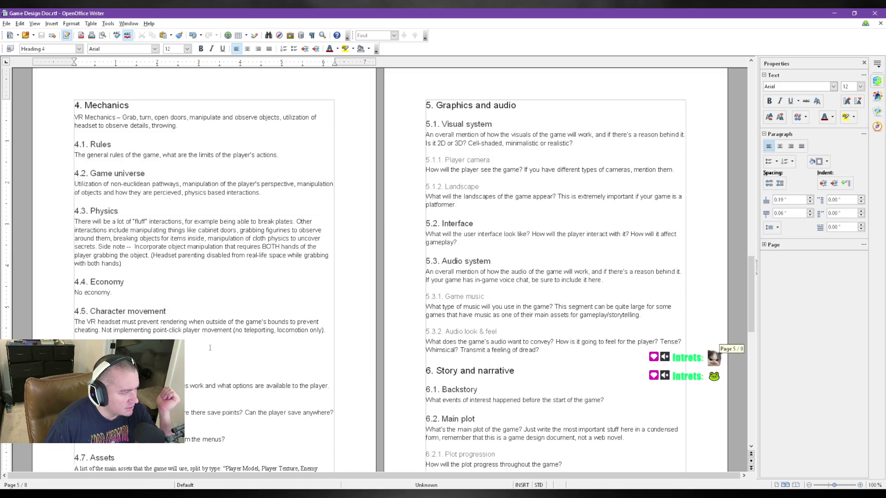
scroll(196, 358, "down", 1)
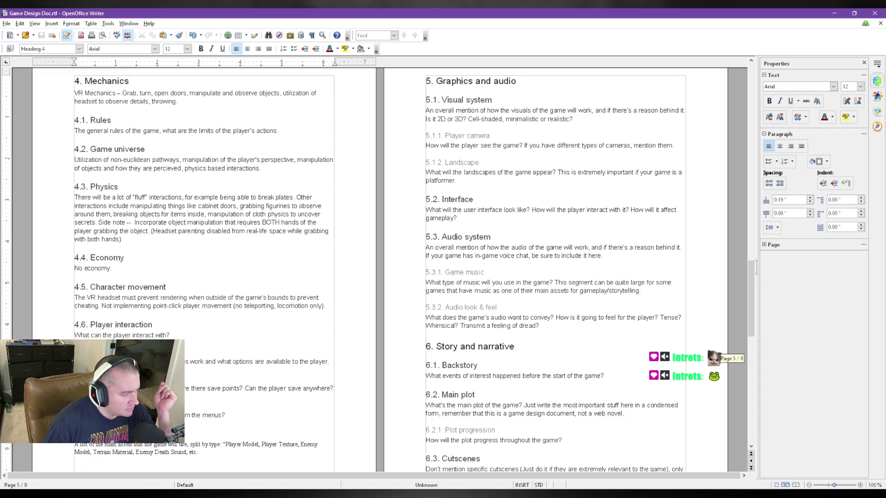
scroll(196, 357, "down", 2)
scroll(136, 309, "up", 2)
scroll(136, 311, "down", 2)
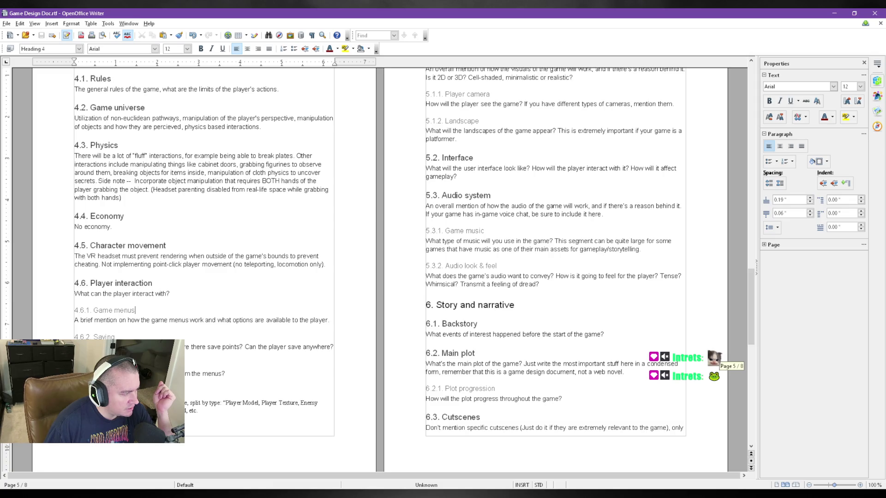
left_click(135, 310)
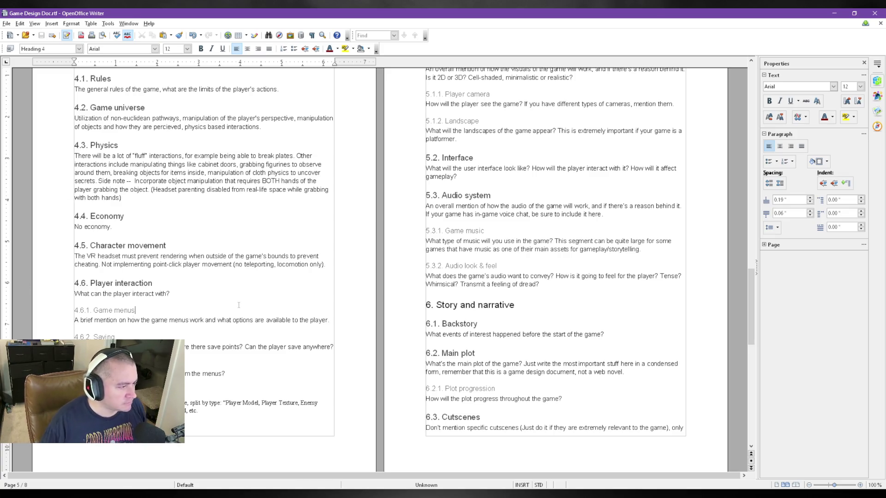
left_click(331, 320)
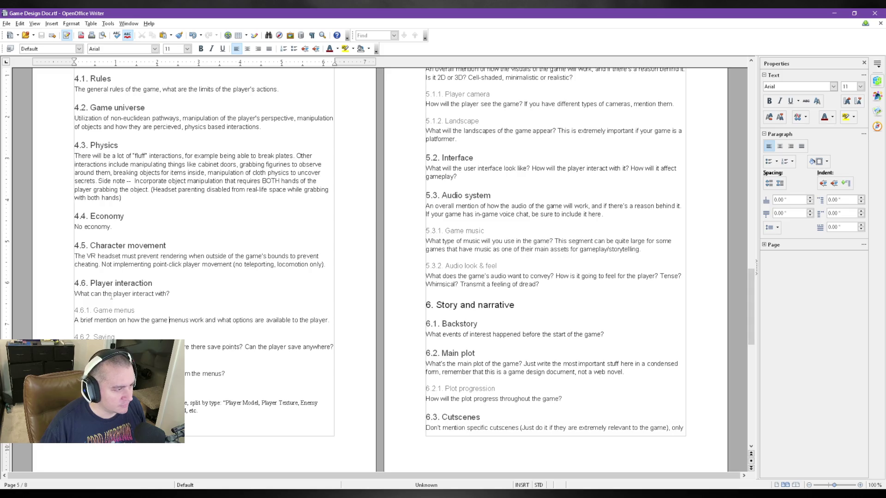
left_click(181, 304)
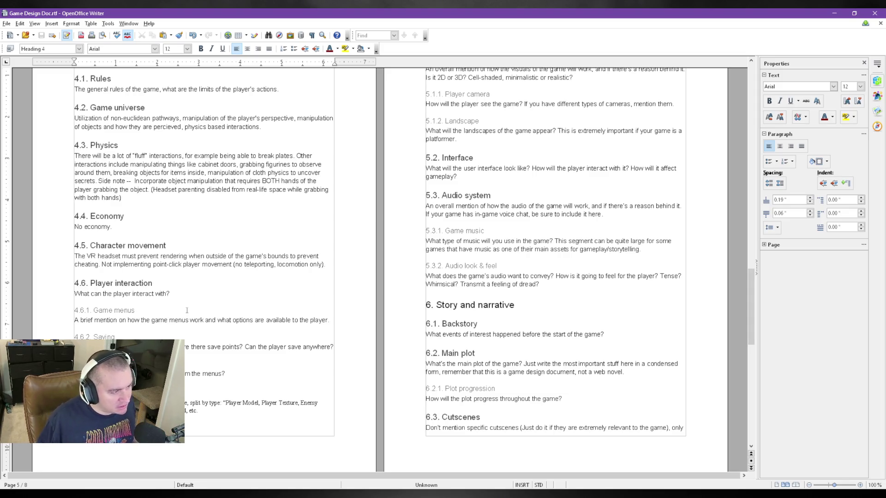
left_click(187, 310)
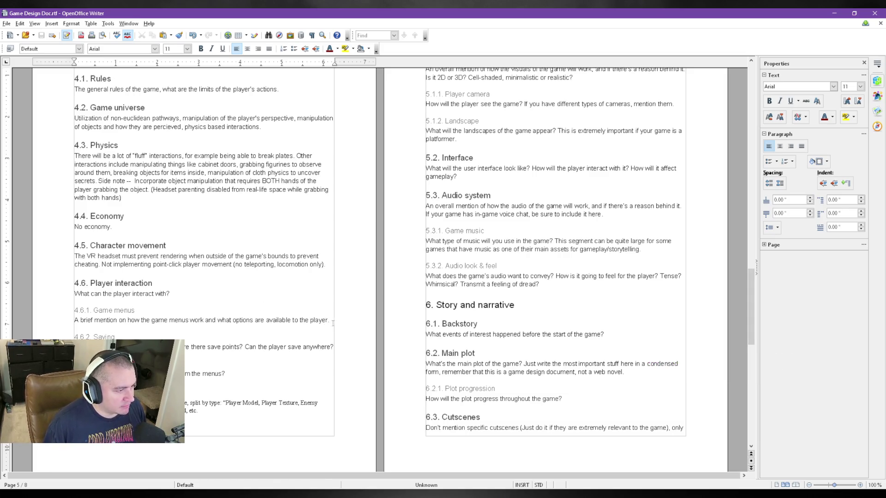
mouse_move(330, 320)
left_mouse_down()
mouse_move(79, 311)
mouse_move(74, 320)
left_mouse_up()
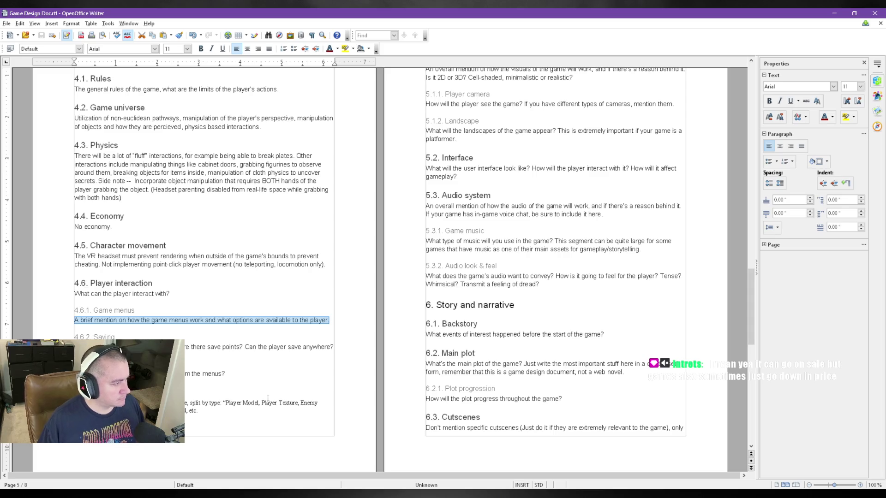
left_click(166, 339)
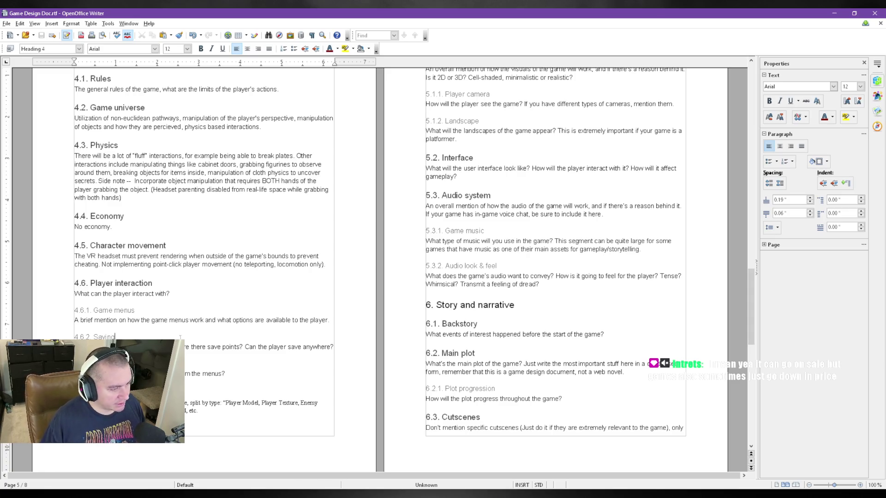
key("Down")
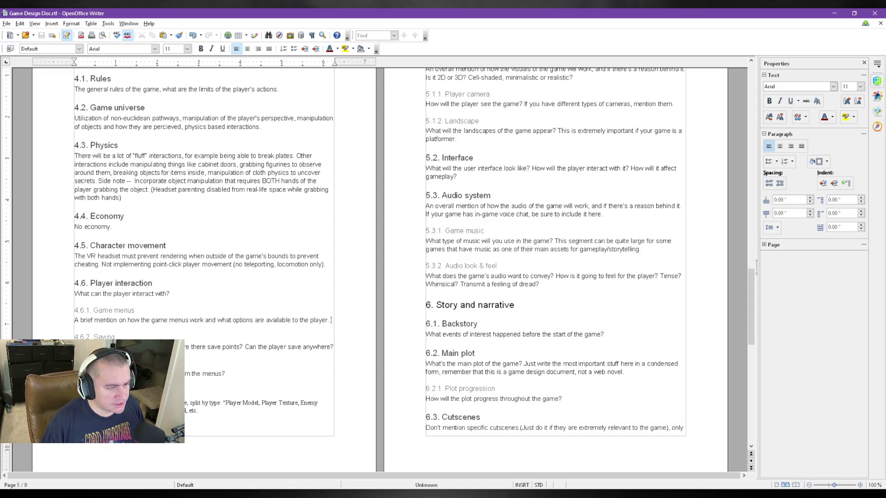
Rewrite the Game menus paragraph as a 3D black-box menu following headset yaw with options and save/exit, then save
left_click_drag(332, 320, 71, 316)
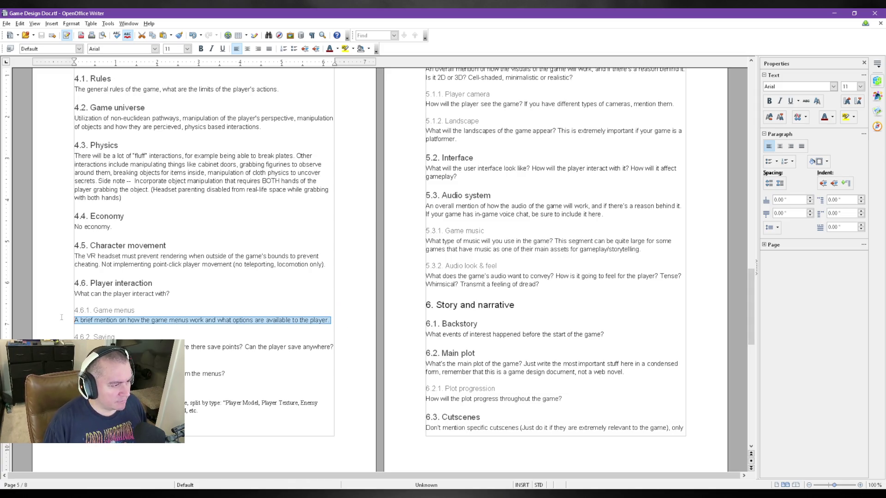
type("For")
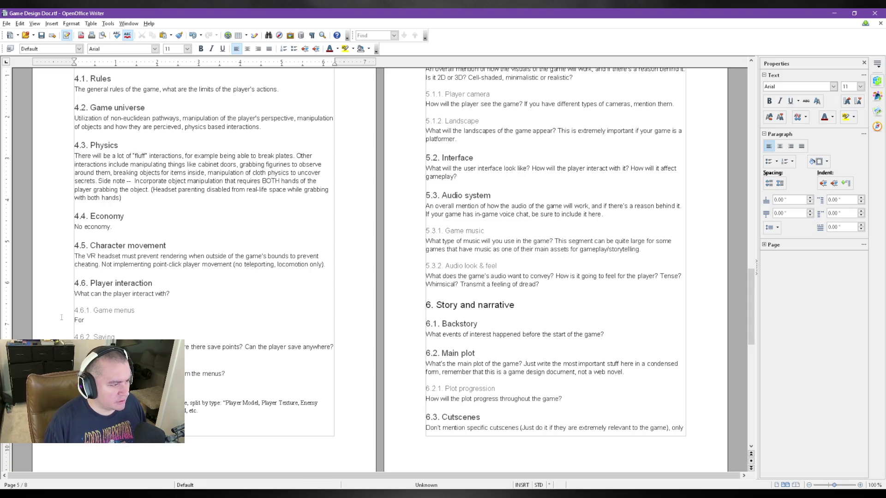
type(" the game menu")
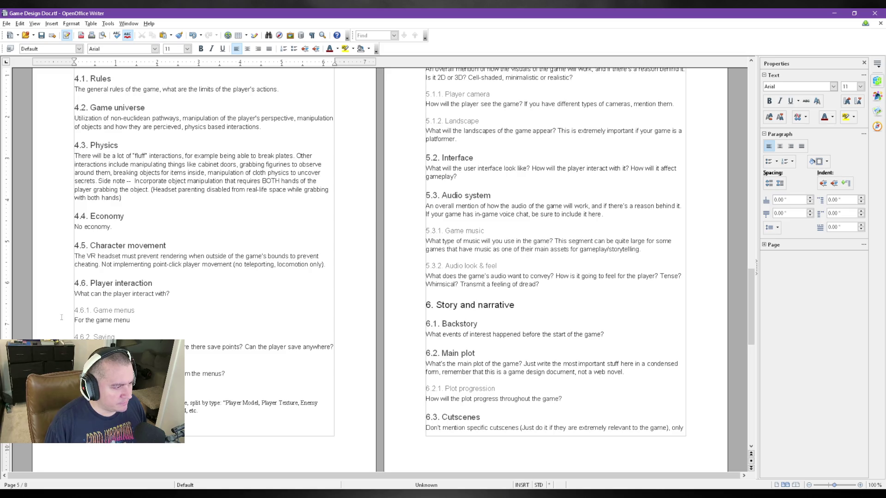
type(", a")
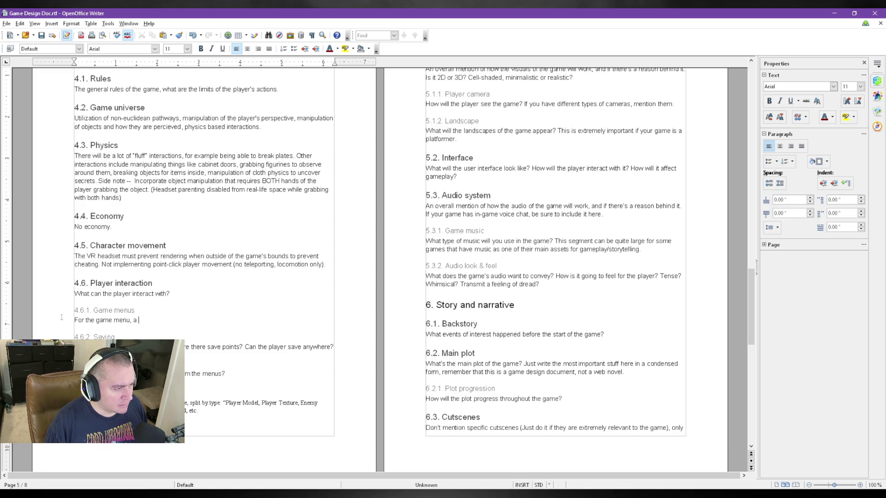
type("b")
type("bl")
type("ack boxapears in ")
type("3D space tha")
type("is")
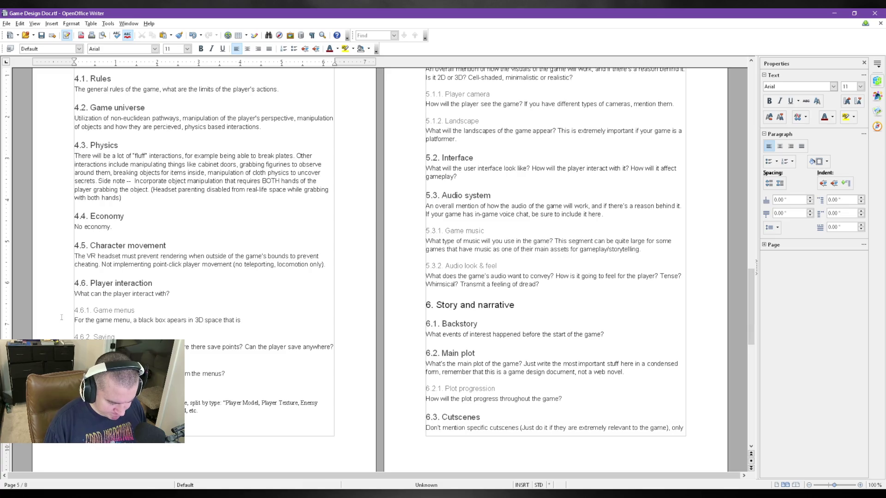
key("BackSpace")
key("BackSpace")
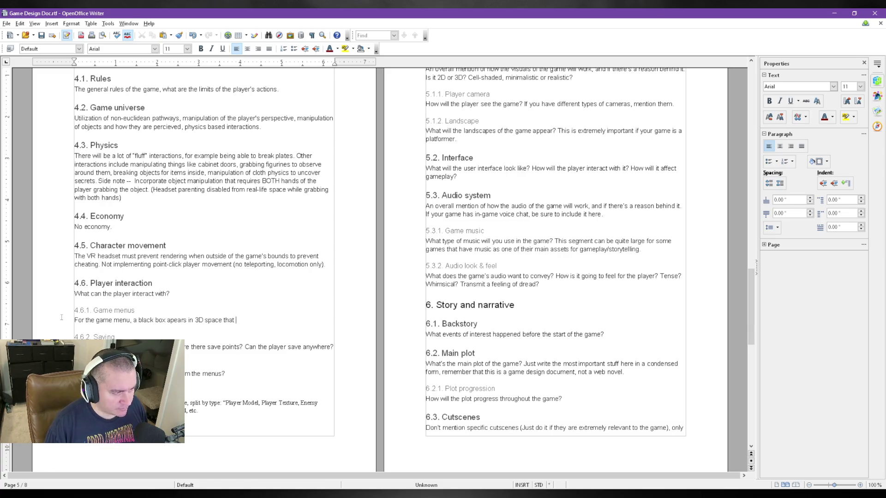
key("BackSpace")
key("BackSpace")
key("BackSpace")
key("BackSpace")
type("where the position is sample")
key("BackSpace")
type("ing the headset")
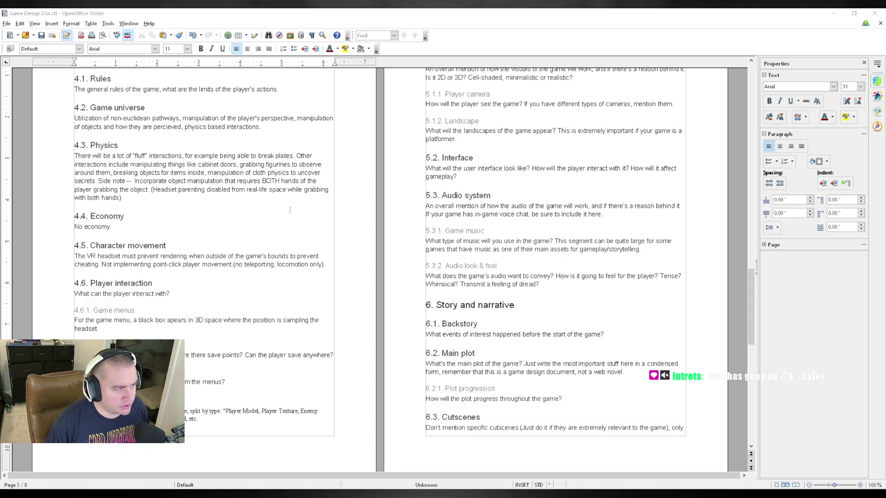
left_click(230, 324)
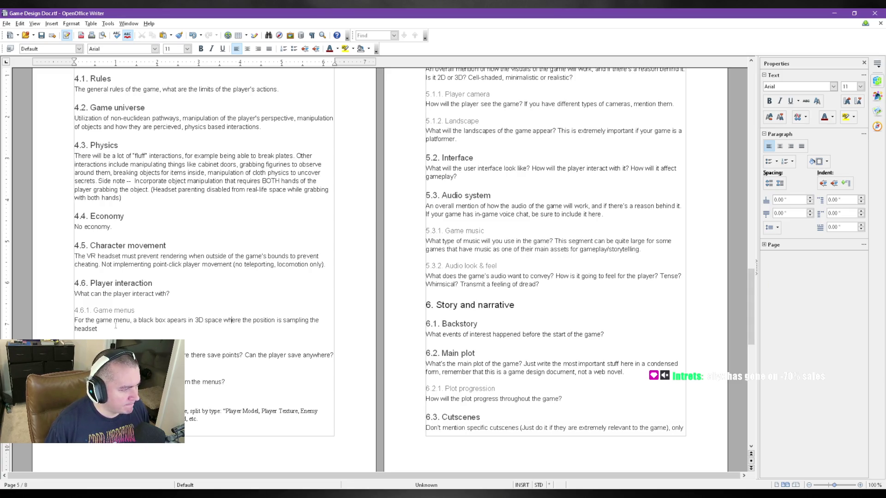
type("yaw position in VR space and populates. It")
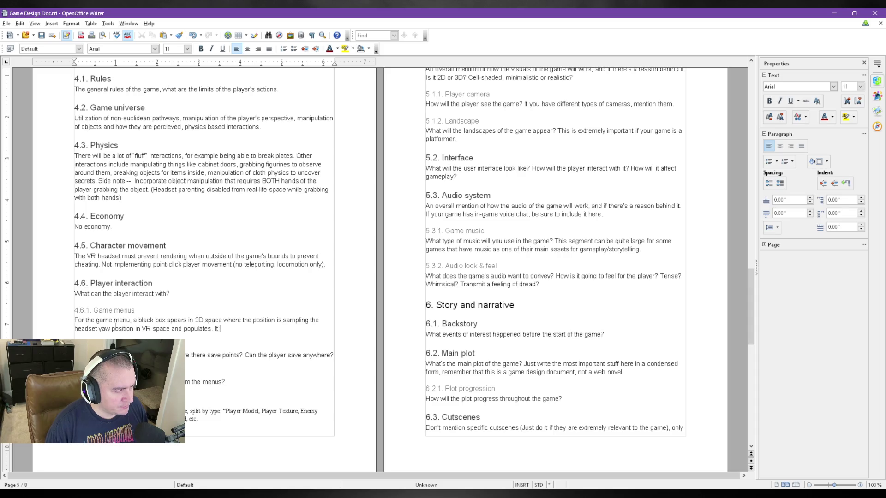
type(" includes ")
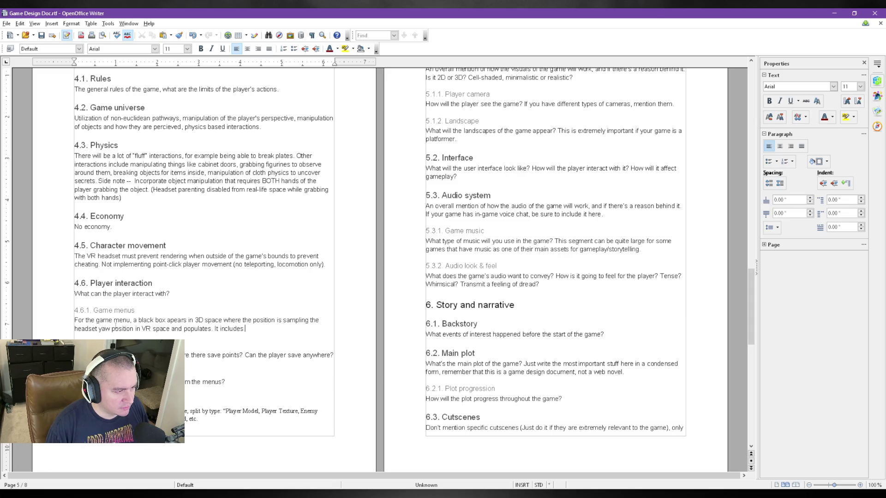
type("o")
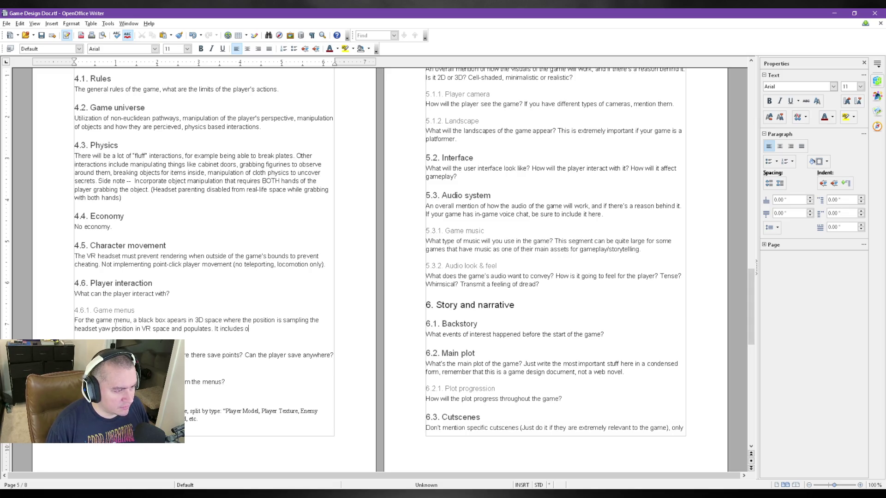
type("ptions and save/exit.")
key("ctrl+s")
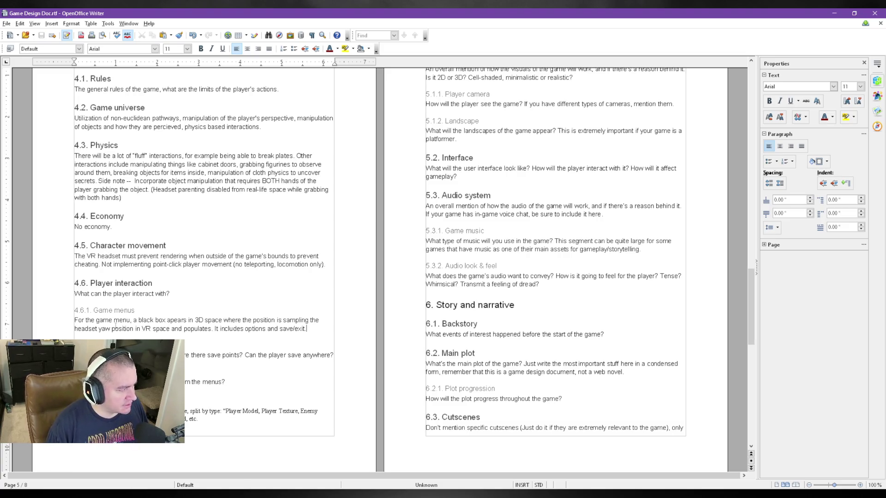
left_click(221, 357)
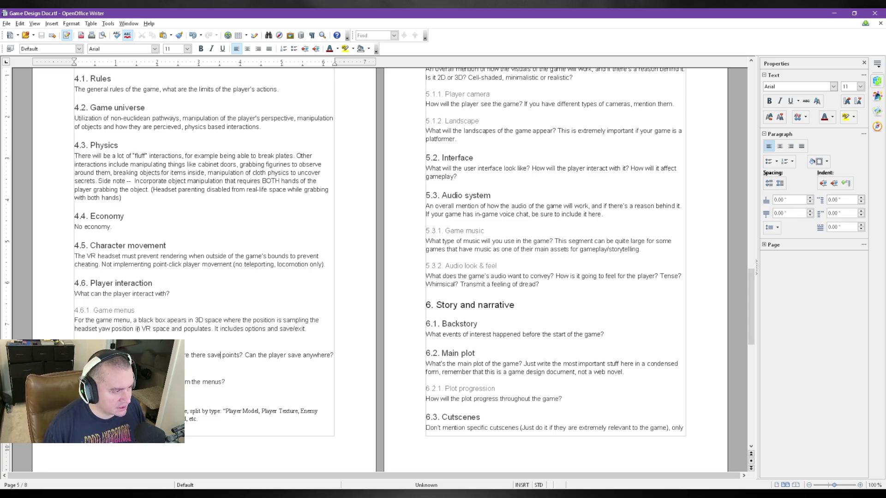
left_click(132, 328)
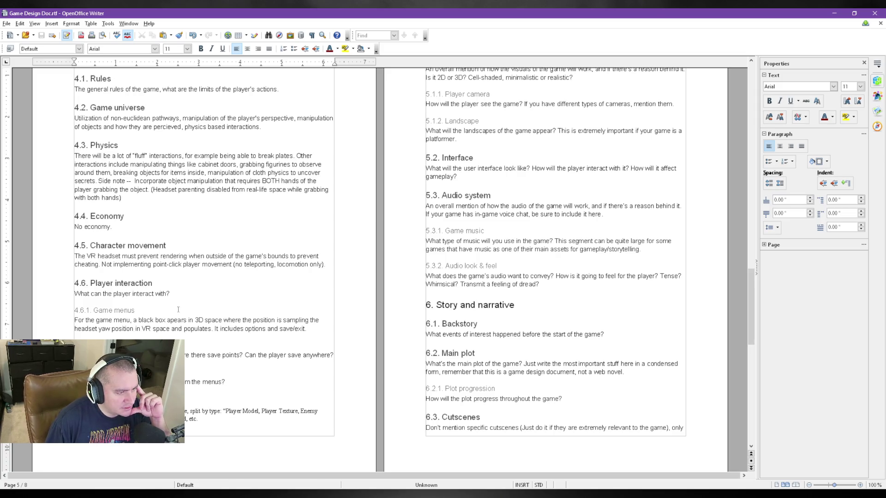
left_click(236, 346)
key("Down")
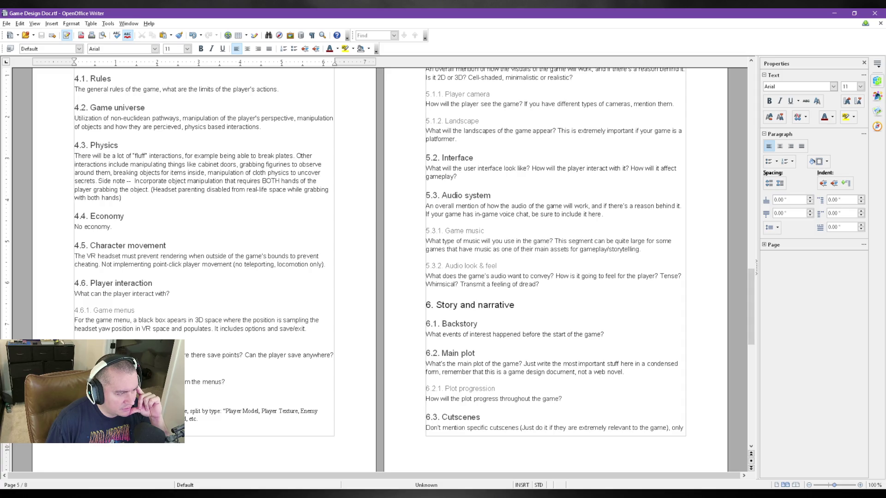
key("shift+End")
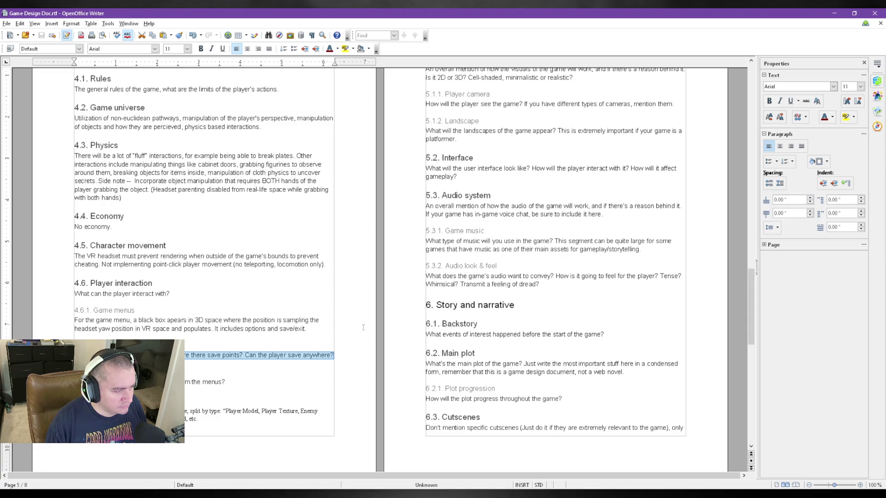
Replace the Saving placeholder with save/exit only, no save scumming, just restoring the session, and save
key("Delete")
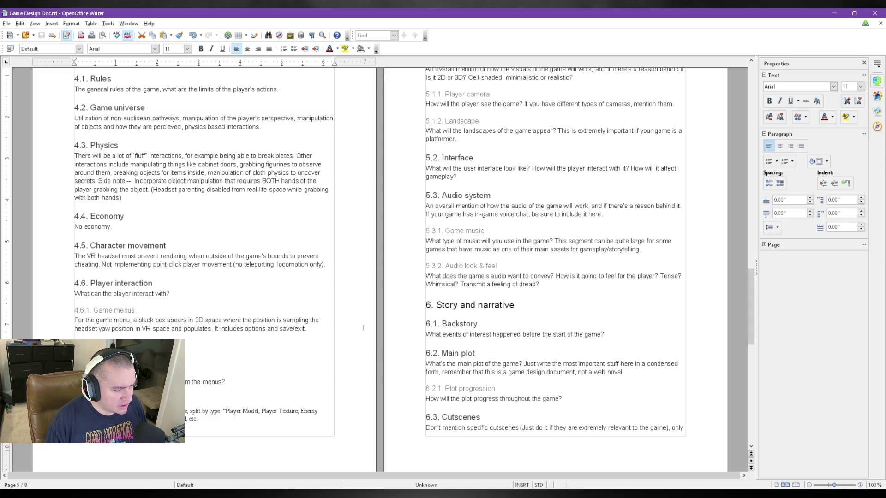
key("Delete")
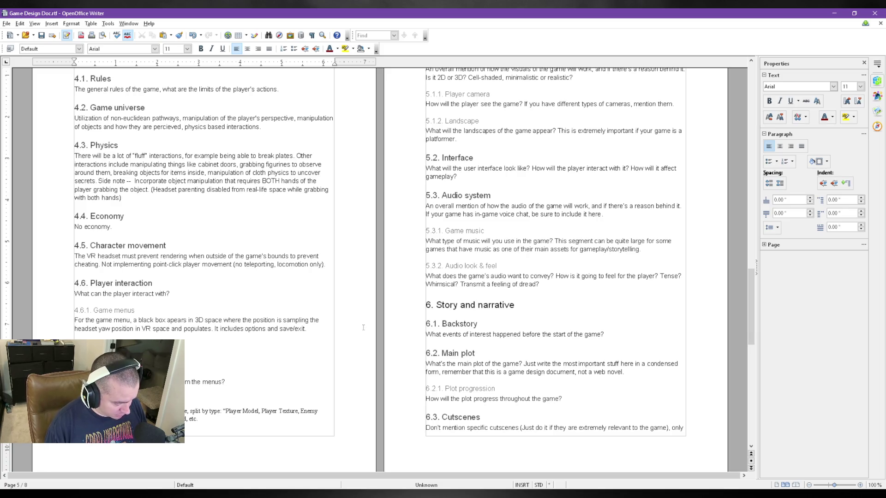
type("scumming. ")
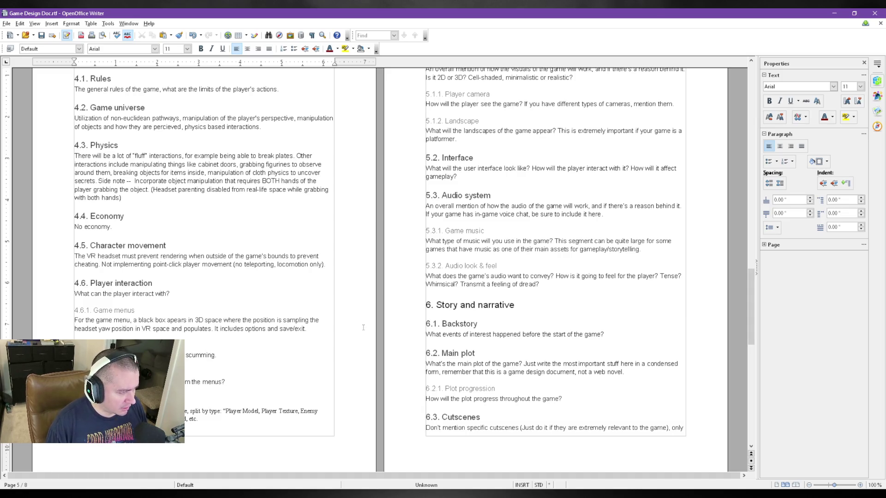
type("Save/exit is just to restore the session")
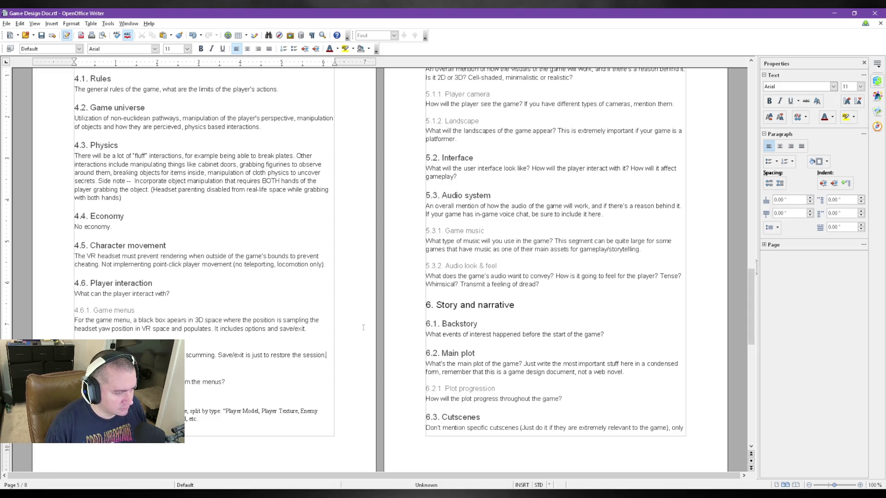
type(".")
key("ctrl+s")
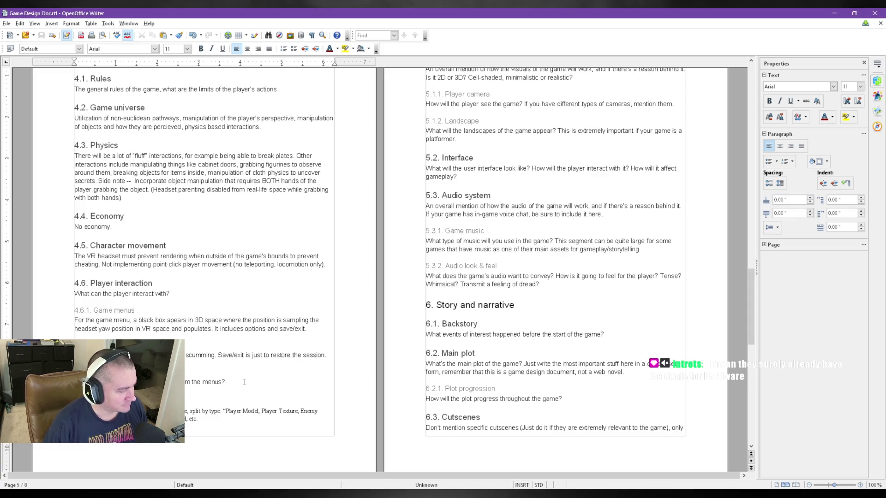
scroll(206, 329, "down", 2)
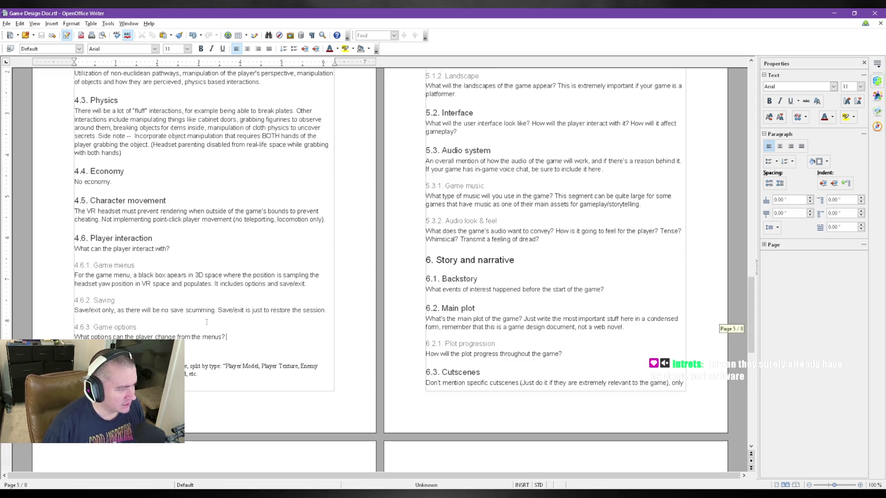
Replace the Game options placeholder with accessibility features such as brightness, contrast, volume, etc., and save
left_click_drag(234, 337, 75, 337)
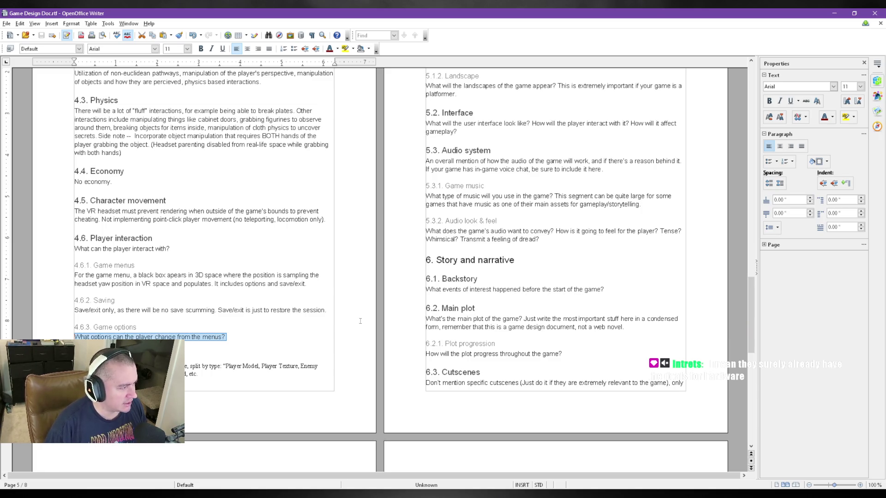
key("Delete")
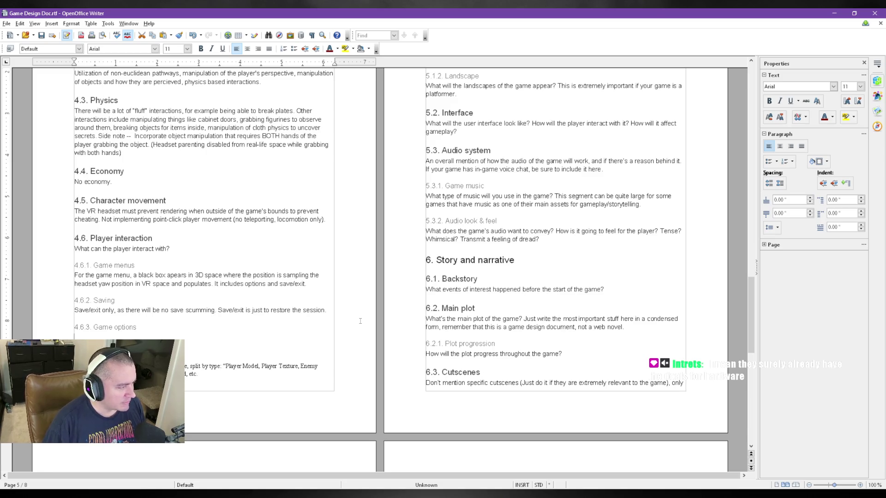
type("Acces")
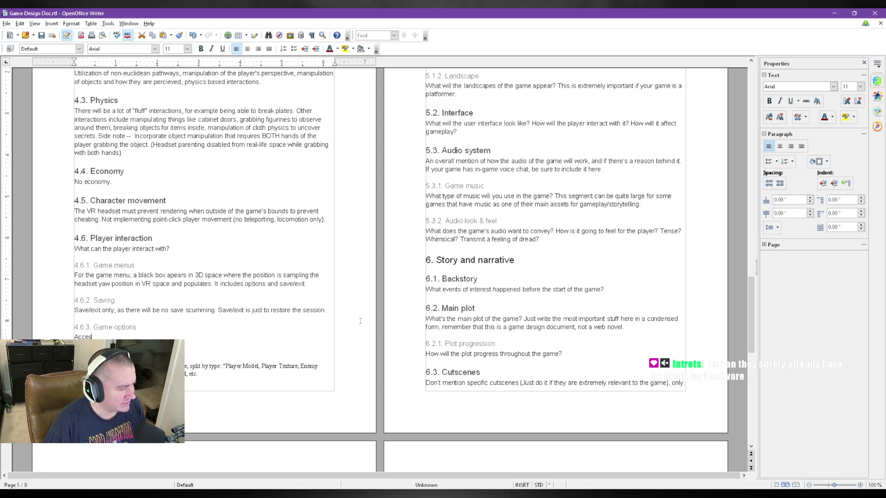
type("sibility feat")
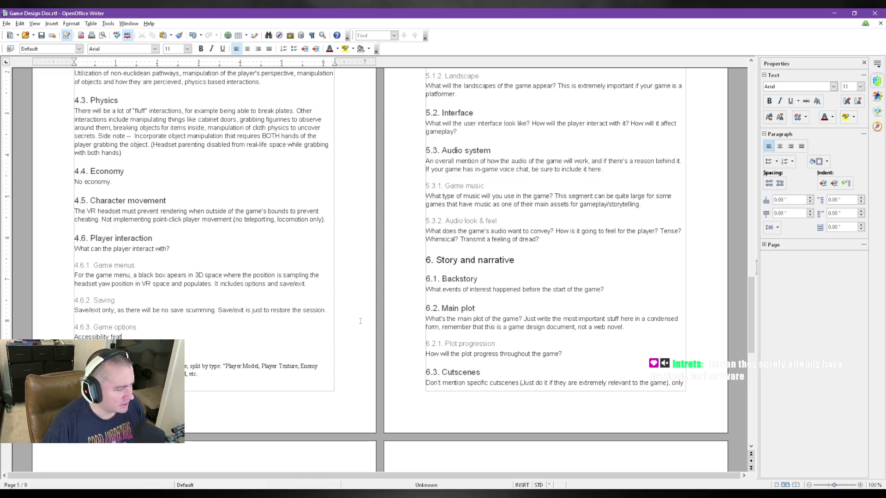
type("ures, such as brightness, contrast, etc")
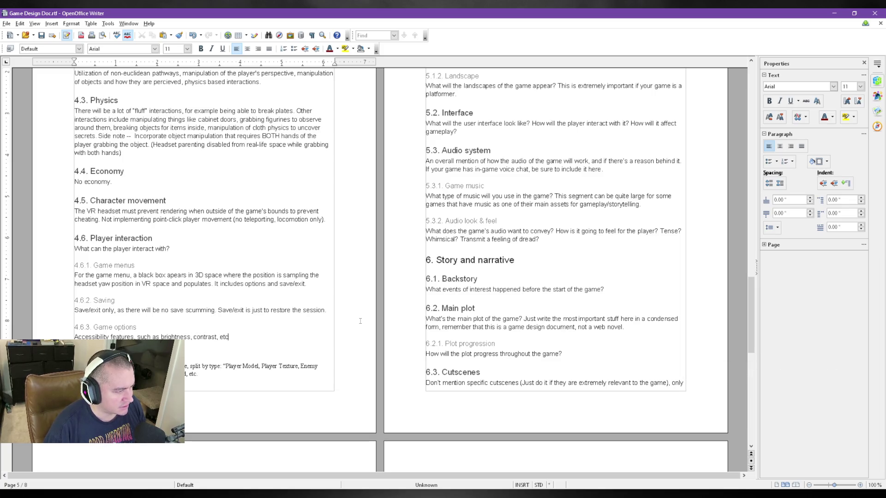
key("BackSpace")
key("BackSpace")
key("BackSpace")
type("volume")
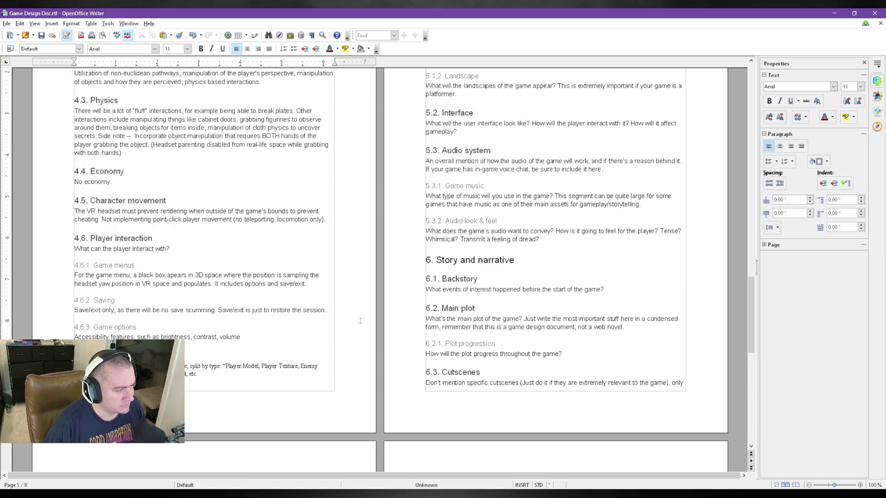
type(", etc.")
key("ctrl+s")
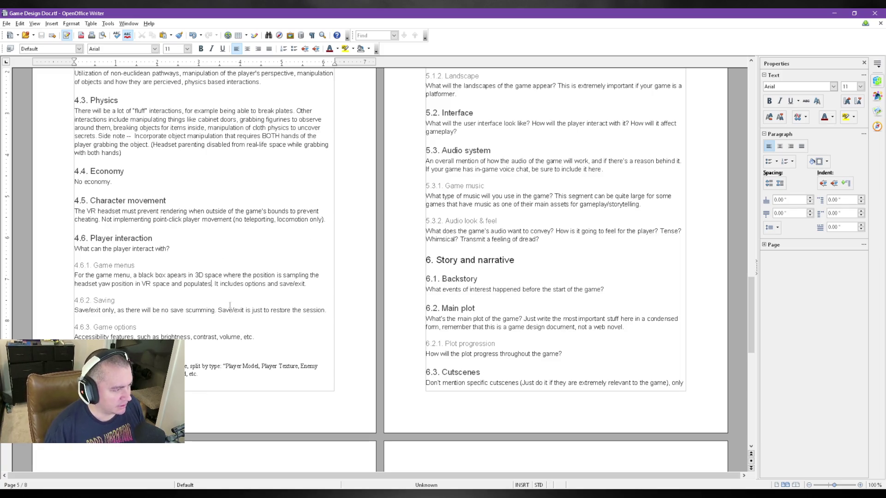
key("Up")
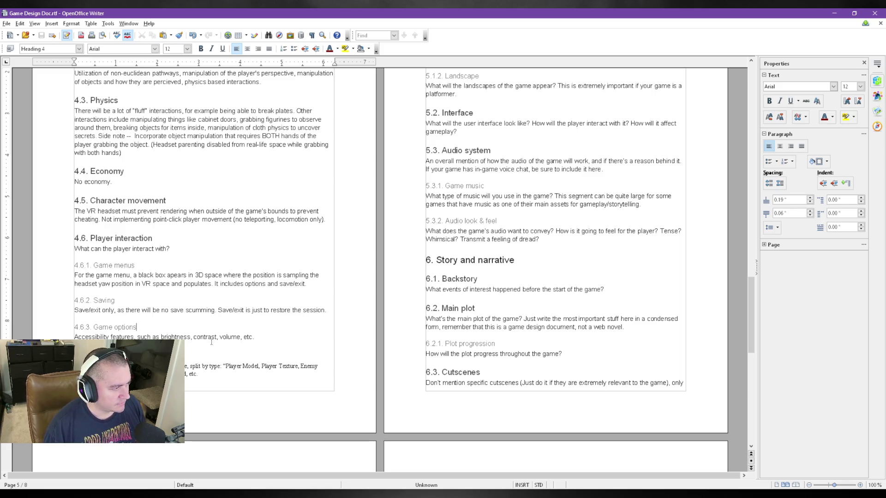
left_click(260, 335)
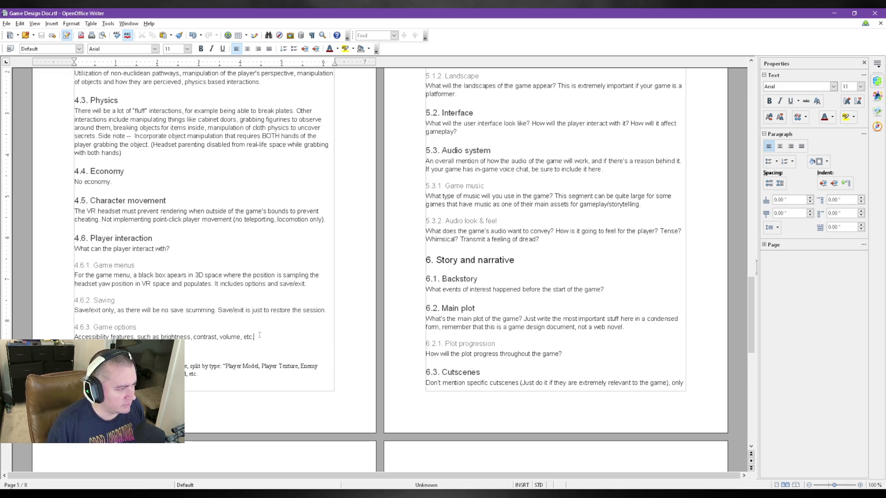
Insert a new 4.6.4 Game inventory subheading after Game options with an empty body paragraph beneath
left_click_drag(137, 327, 63, 331)
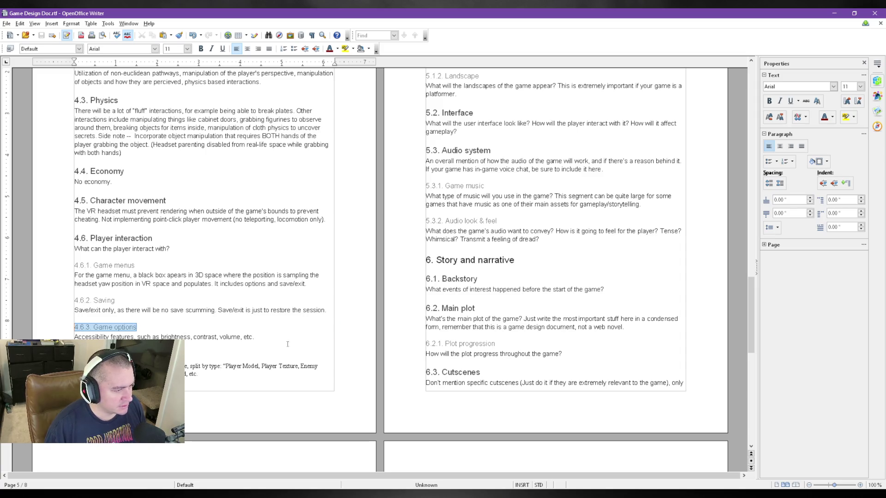
left_click(263, 332)
key("Return")
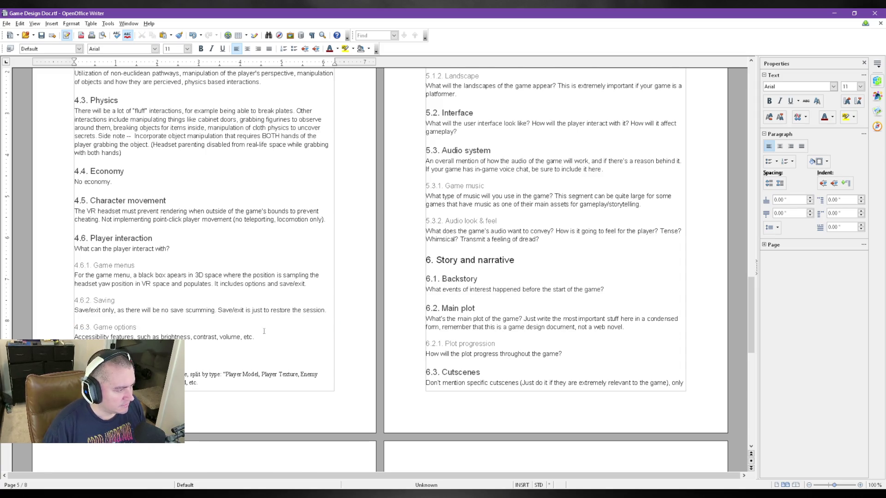
key("ctrl+z")
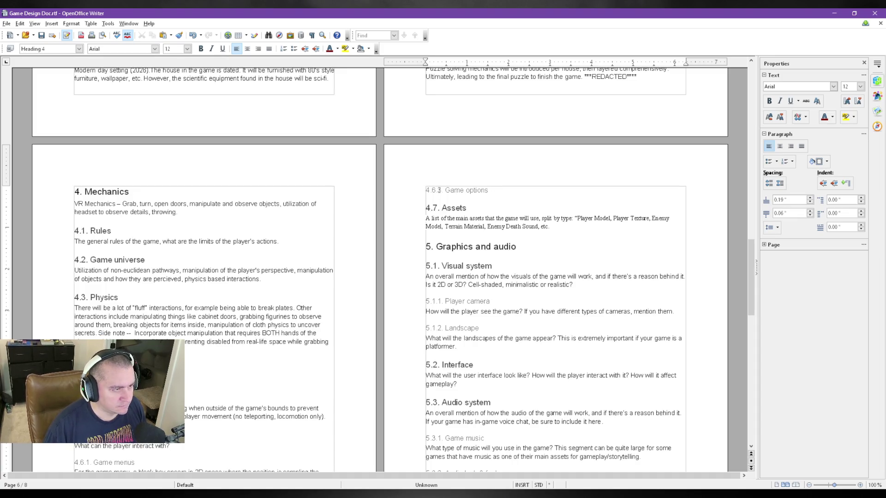
key("ctrl+z")
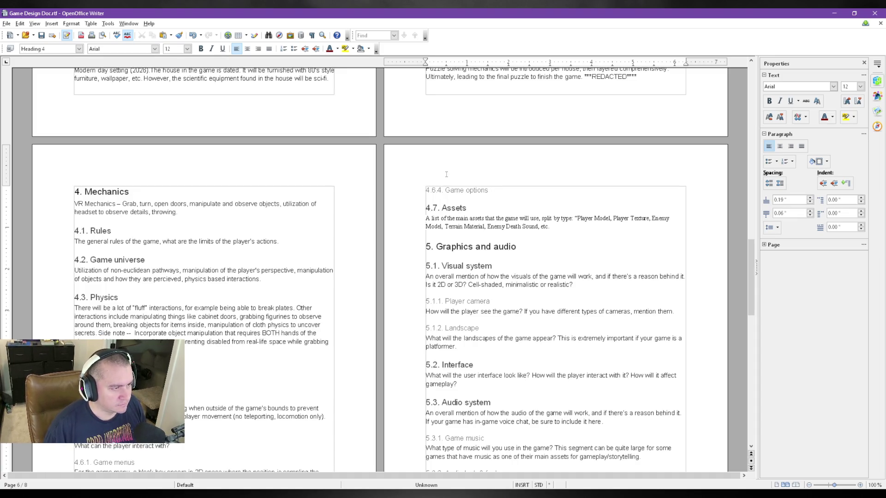
mouse_move(446, 190)
left_mouse_down()
mouse_move(481, 189)
mouse_move(465, 190)
left_mouse_up()
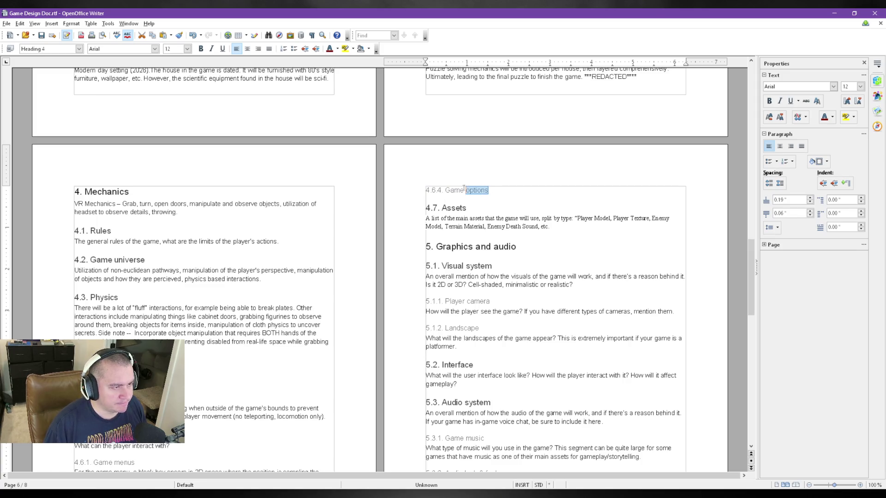
type("inventor")
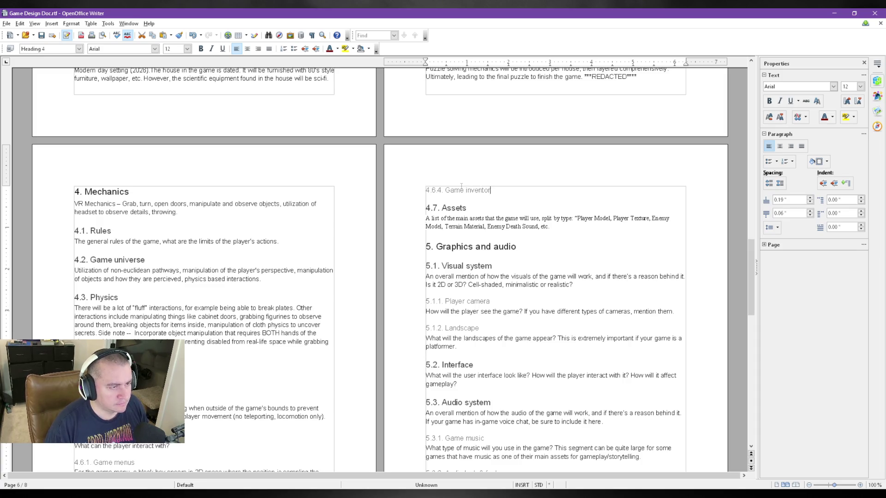
type("y")
key("Return")
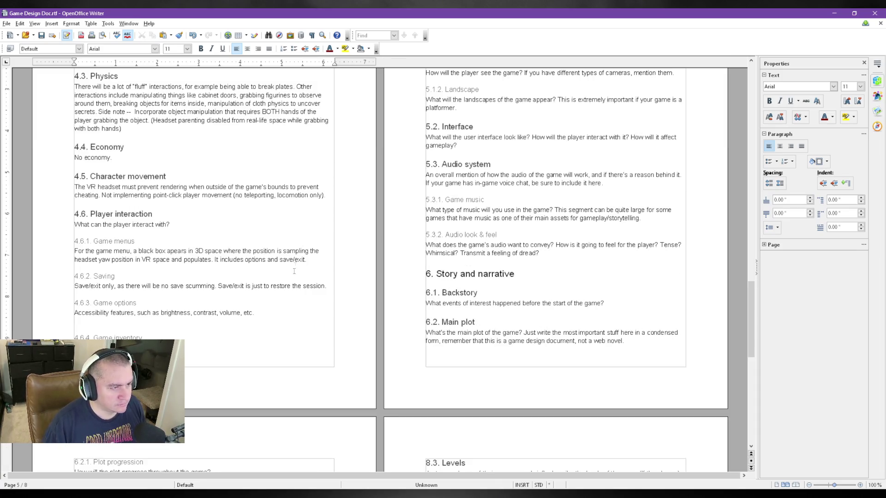
scroll(288, 259, "down", 1)
scroll(279, 272, "up", 3)
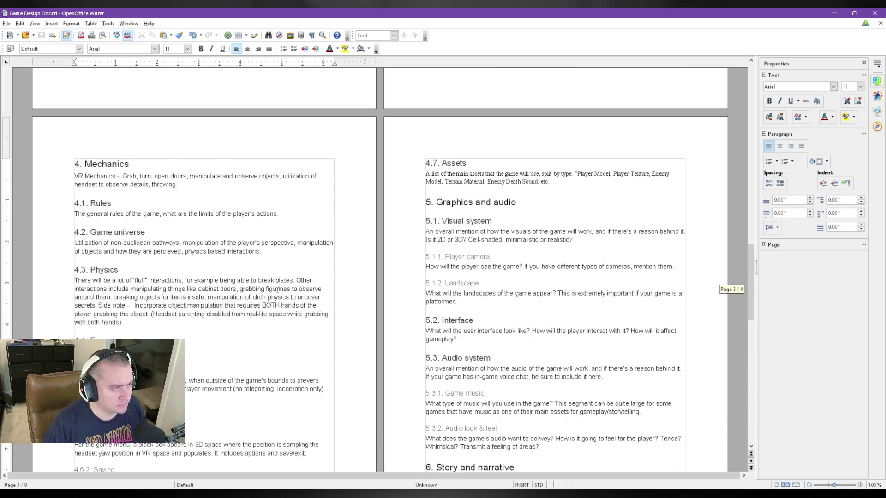
scroll(279, 272, "down", 2)
scroll(282, 272, "down", 2)
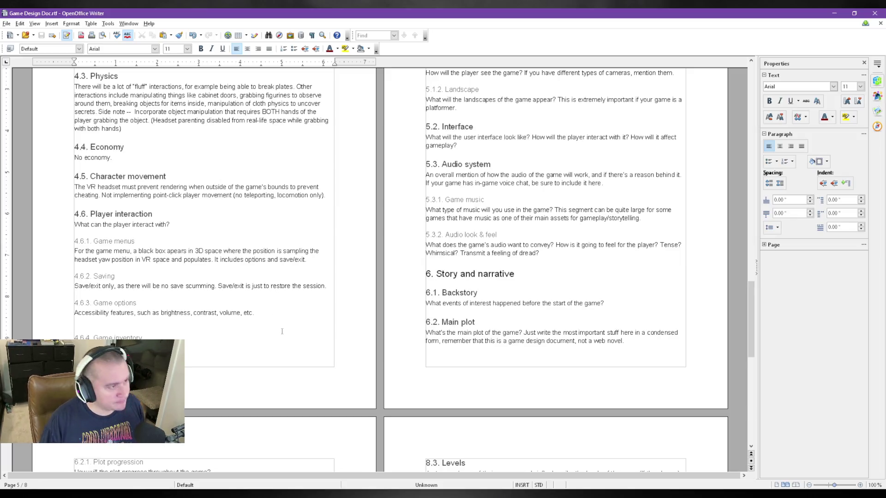
scroll(439, 419, "up", 2)
scroll(439, 418, "up", 3)
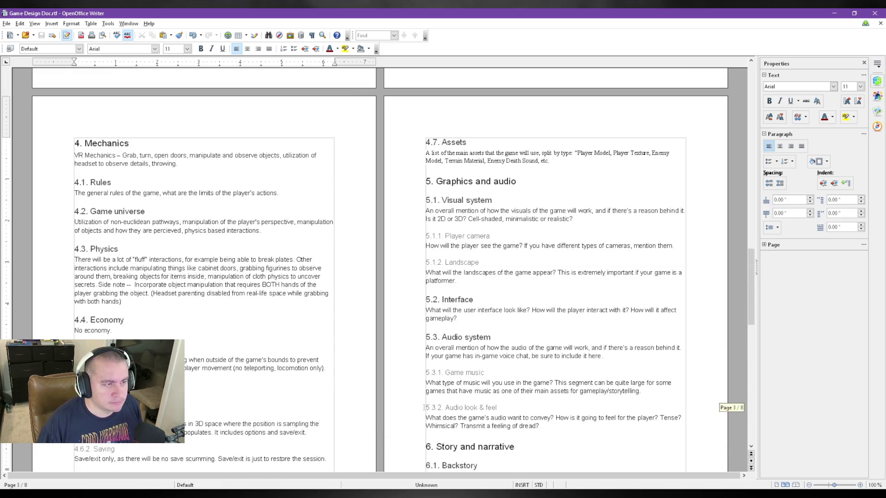
scroll(407, 374, "down", 2)
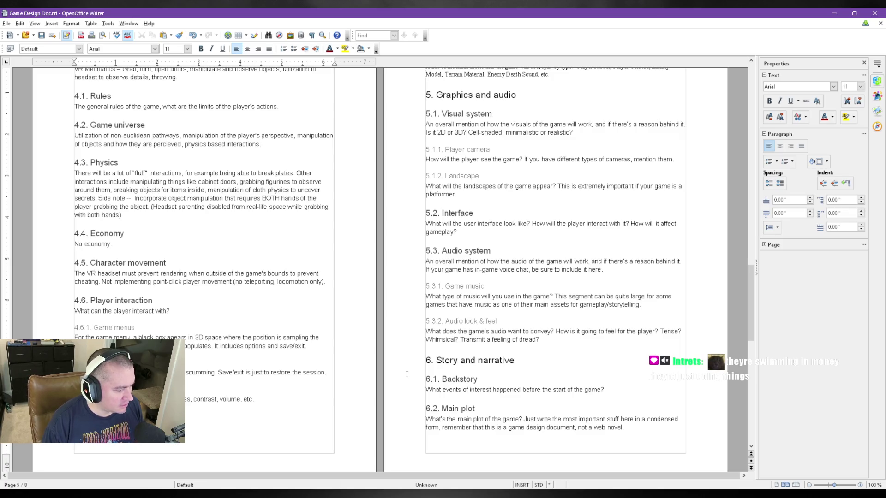
type("d upon pressing inventory button")
type(". A h")
type("orizontal ")
type("display of ")
type("items gets show")
type("n to player")
type(". Using ")
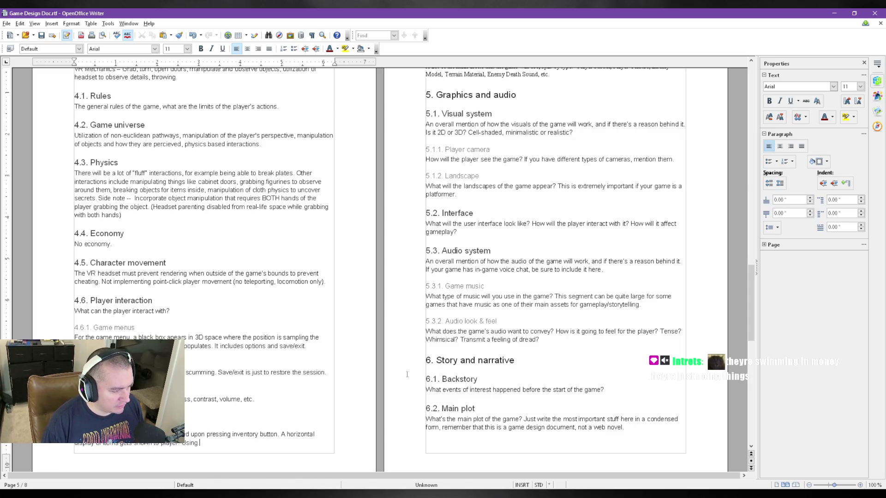
type("the")
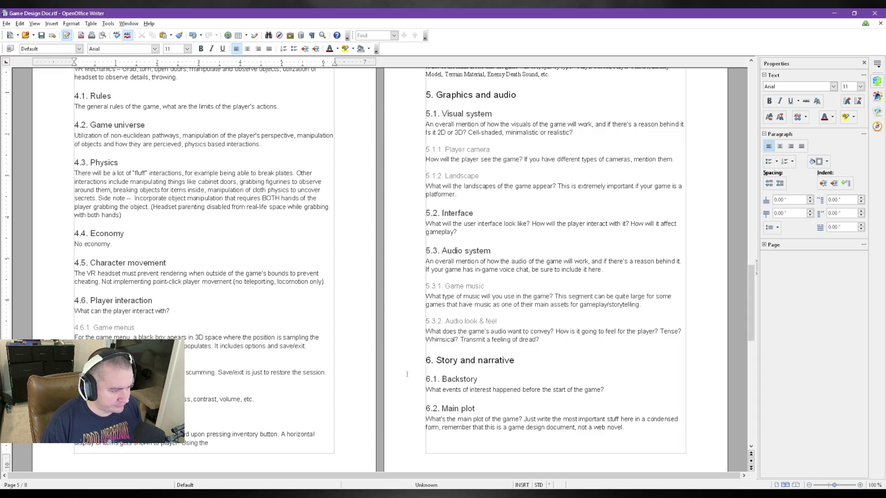
Write the Game inventory description of opening the horizontal item display, grabbing items and closing it
key("BackSpace")
key("BackSpace")
key("BackSpace")
key("BackSpace")
type("on")
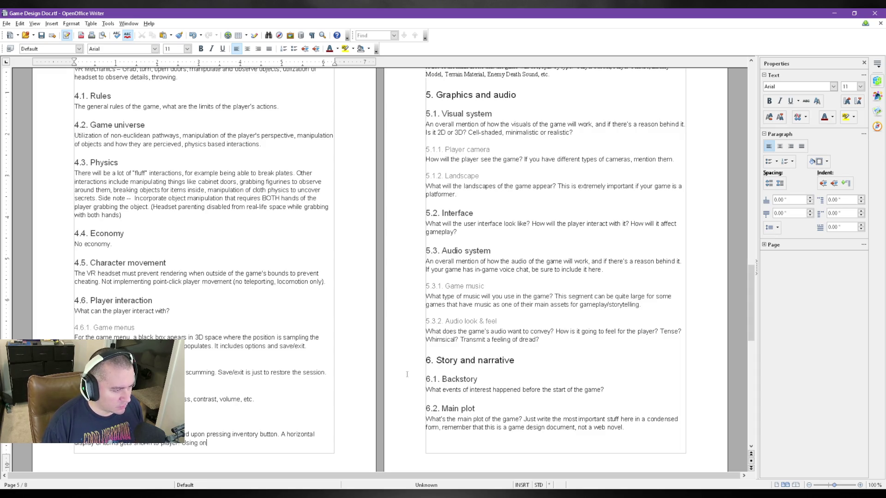
type("the controlls, ")
type("he player can grab and drag")
type(" the items left and right to where i")
key("BackSpace")
type("the selector is on a particular item they may want")
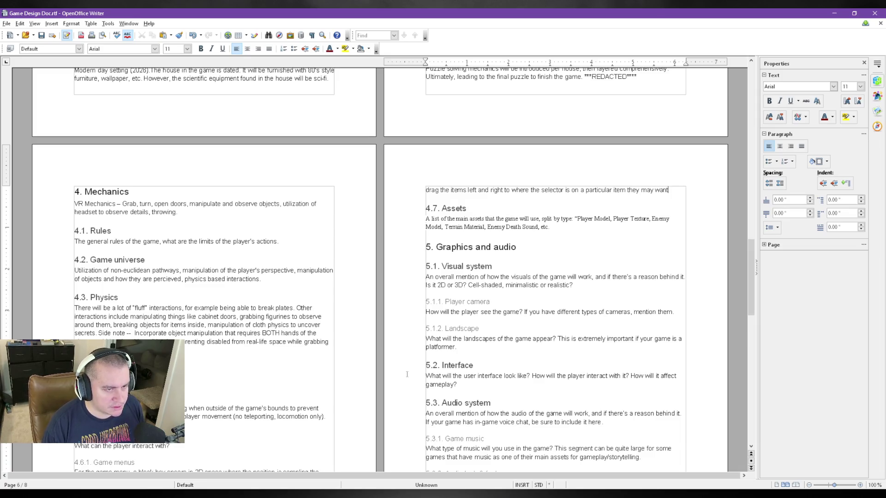
type("Then, the play may readh inanduse grab to ")
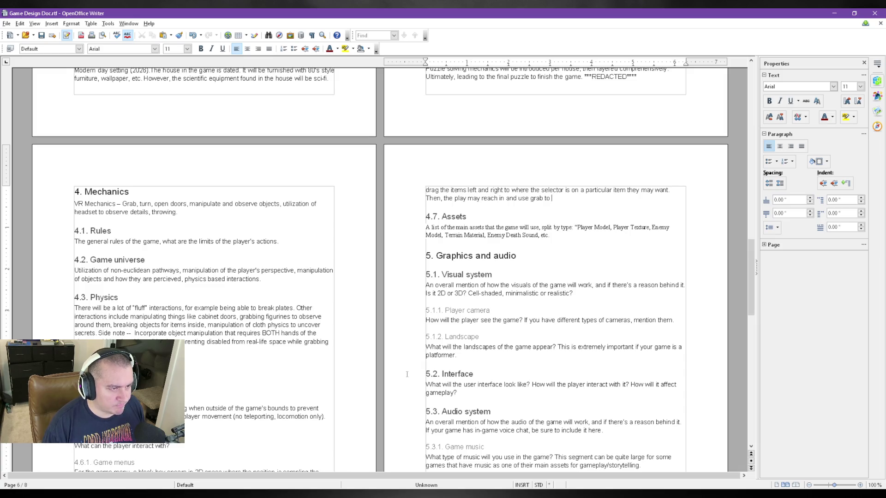
type("pull the item out ofthe inventory. When this occurs, ")
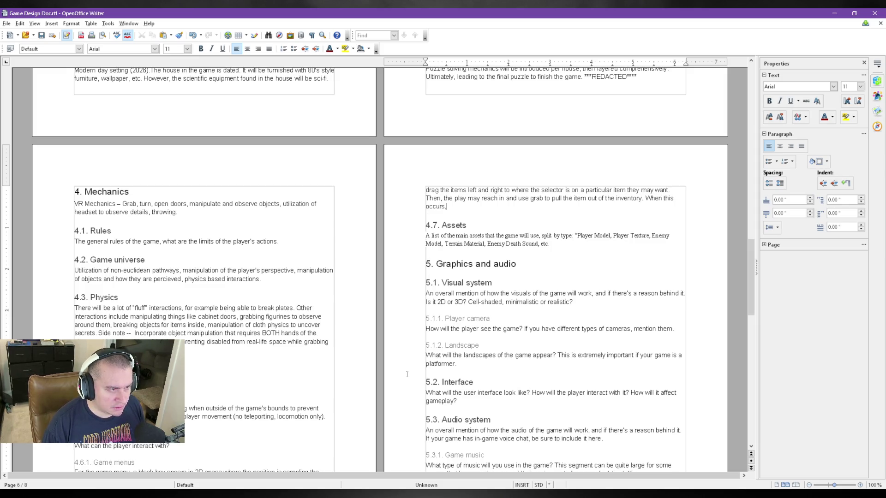
type("the menu automatically closes")
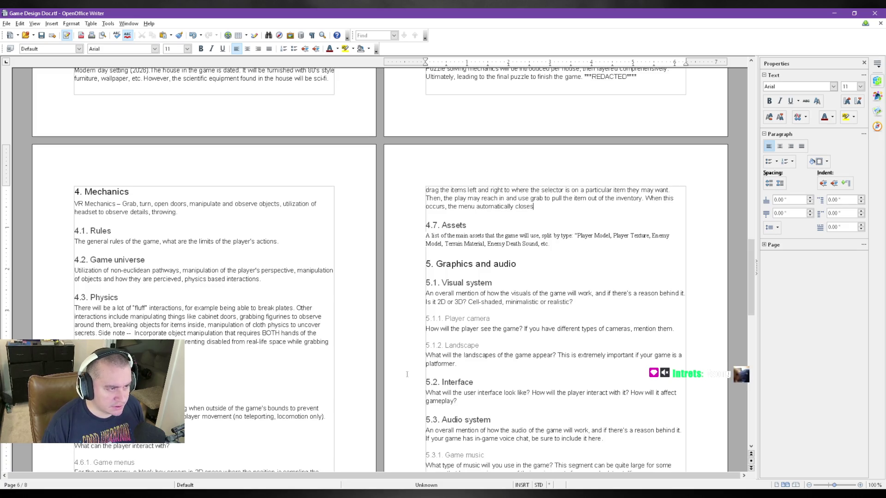
type(". Otherwise, the button may be pressed again to close it out.")
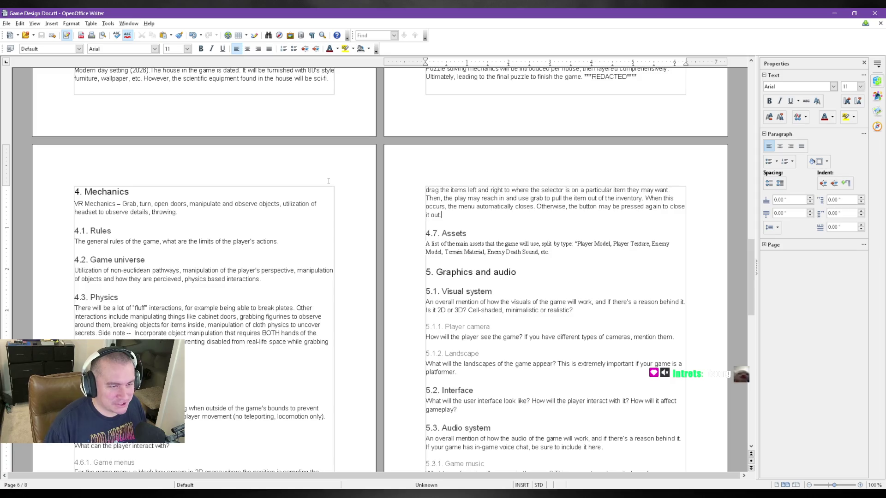
left_click(587, 215)
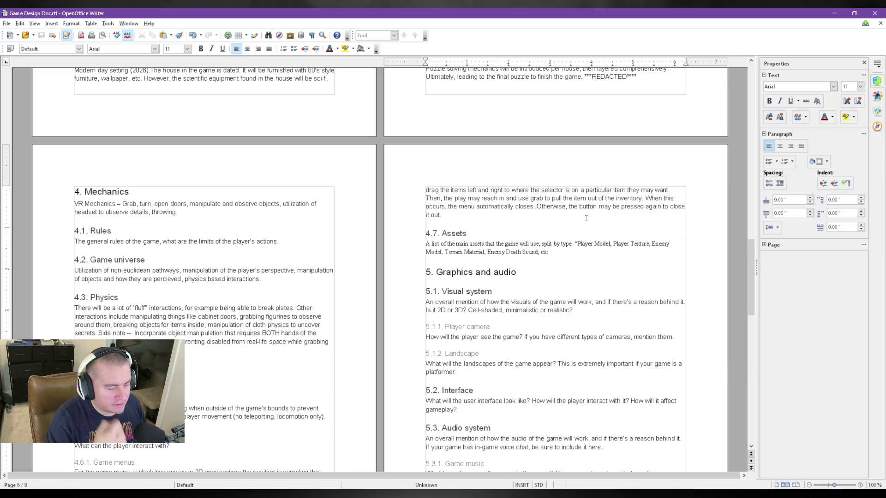
scroll(294, 348, "down", 3)
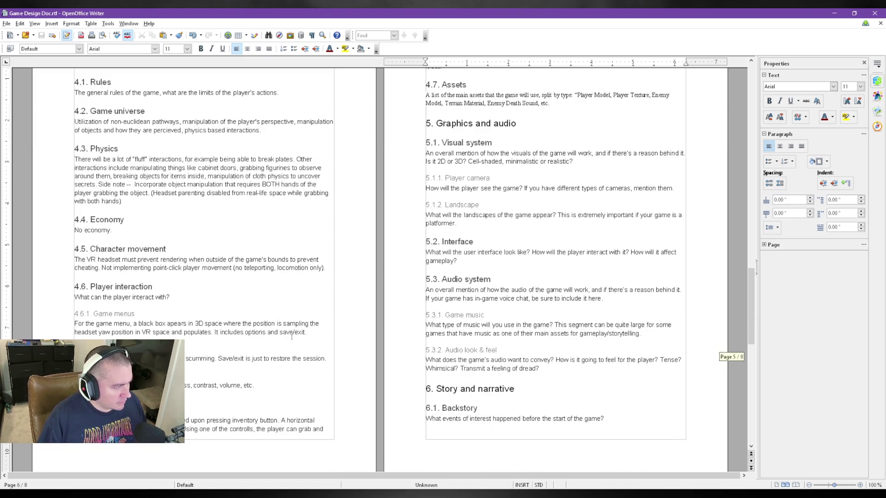
Replace the Player interaction placeholder with the sentence about teaching the player which items matter to puzzles
left_click_drag(171, 297, 58, 295)
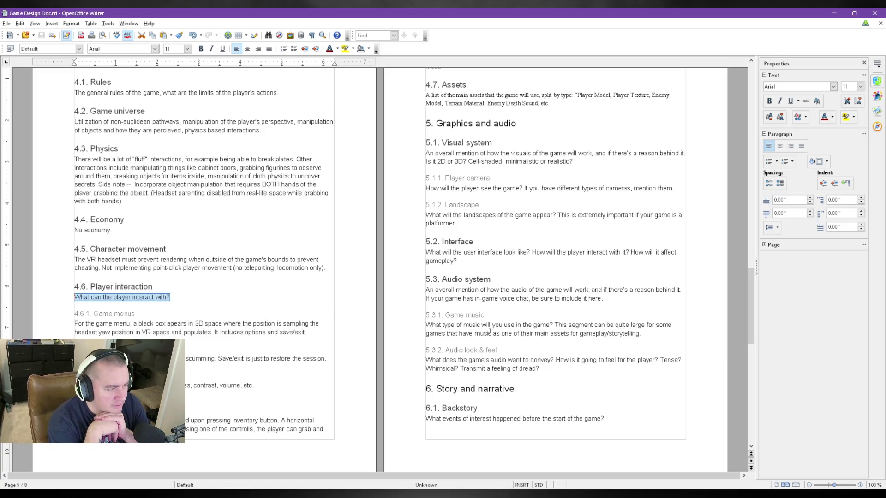
type("Key items (")
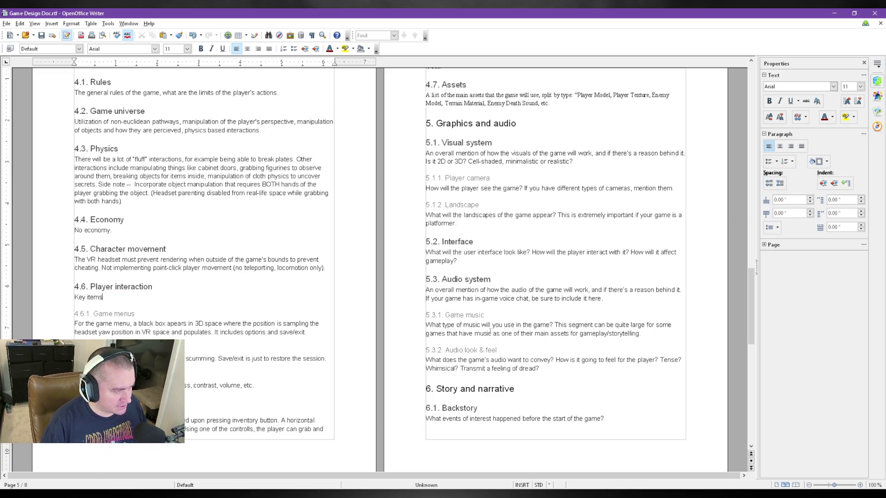
type("require")
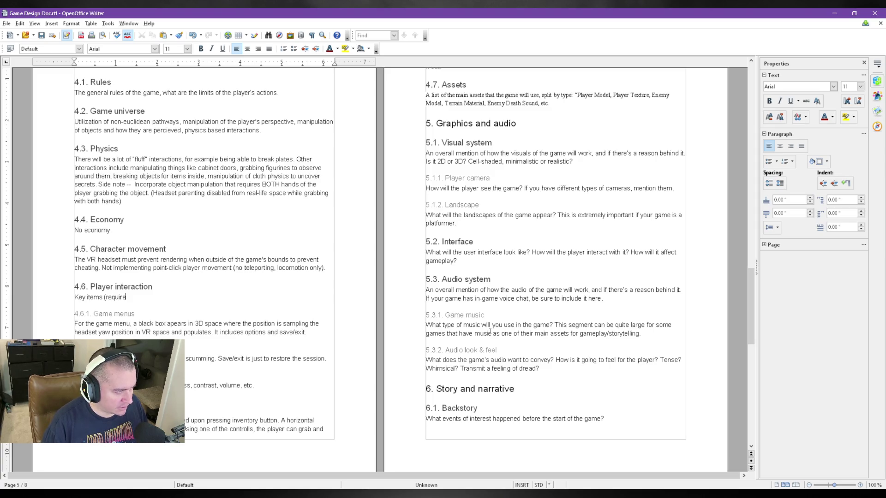
type("d for puzzles")
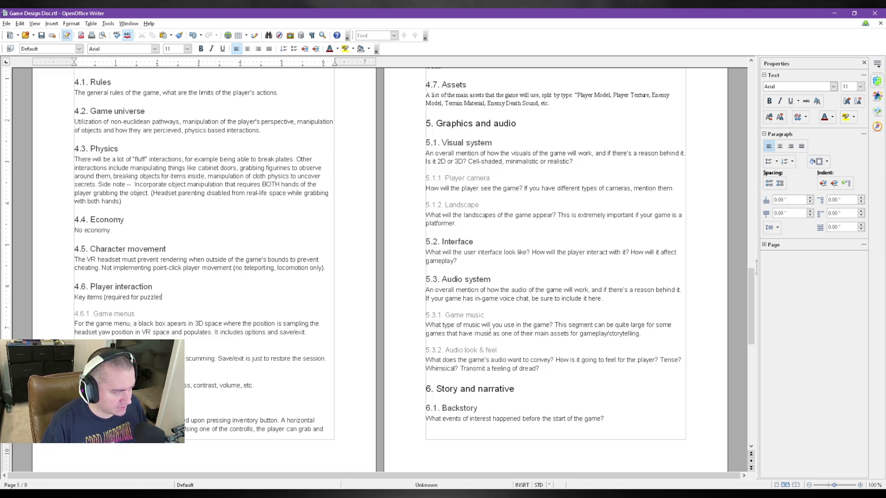
type(") will go into the player's inventory automatically. Other obje")
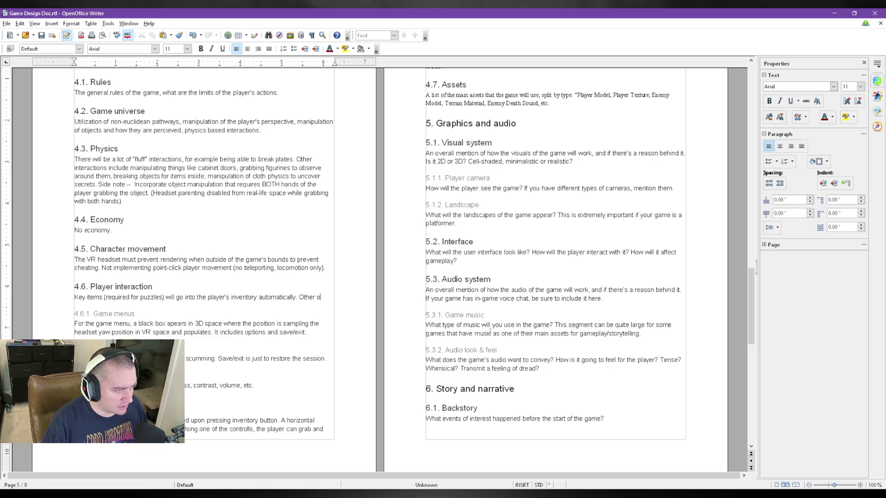
type("cts, such as physics objects, wi")
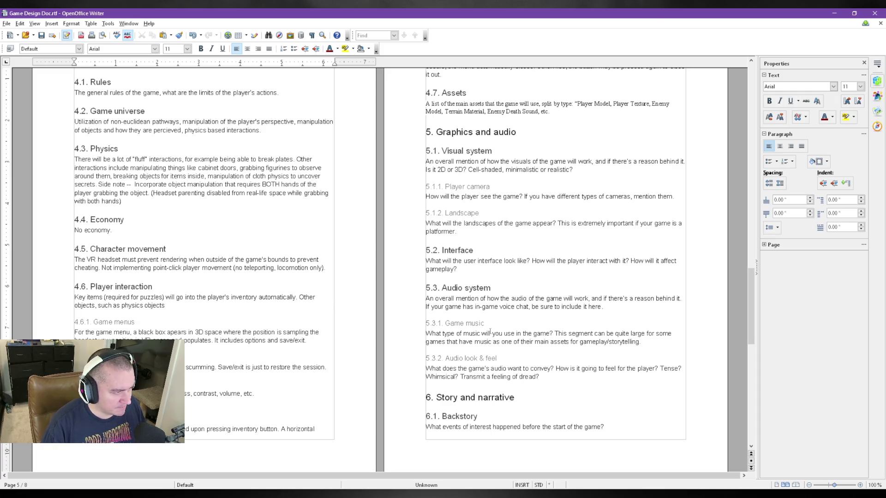
type("ll only be \"held\"")
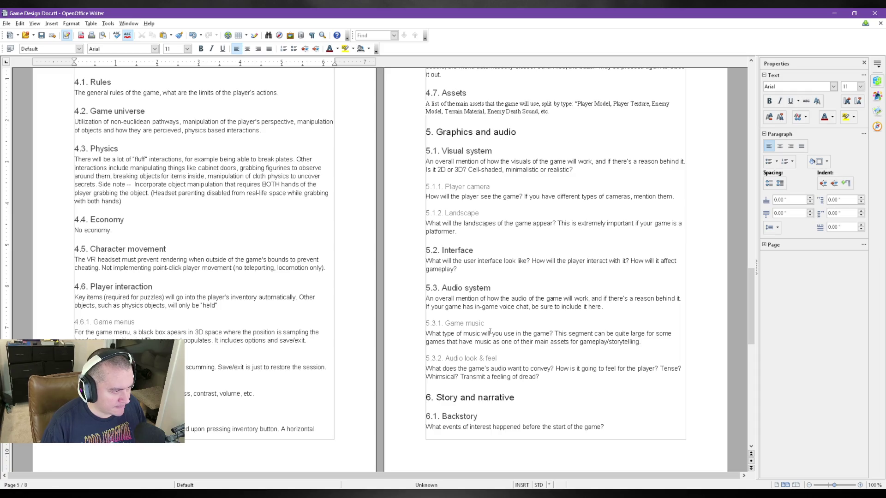
key("BackSpace")
key("BackSpace")
key("BackSpace")
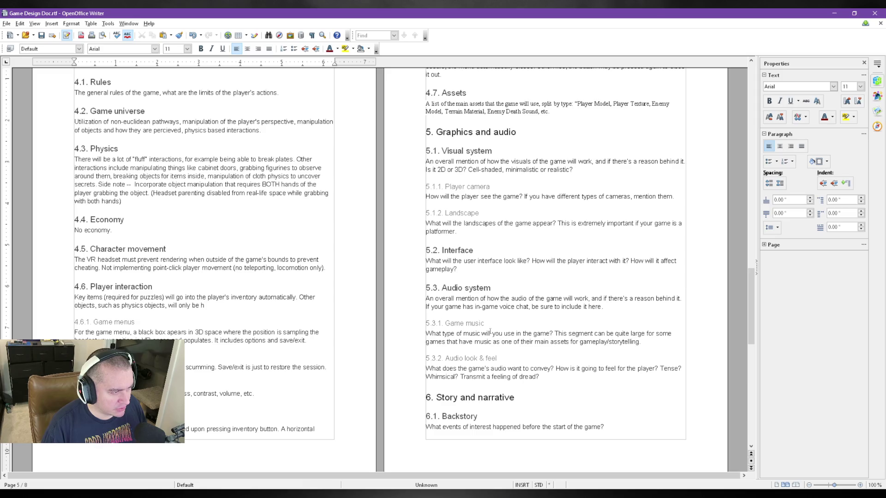
type("in the player's hands.")
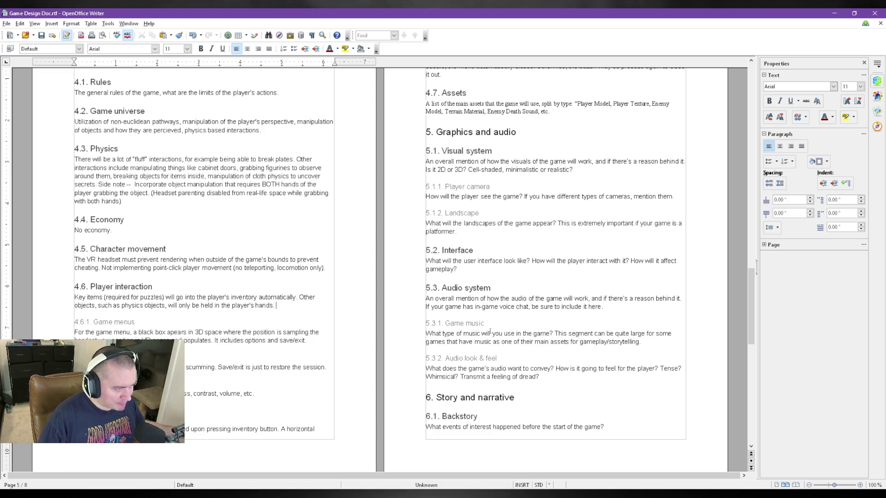
type("T")
type("his is f")
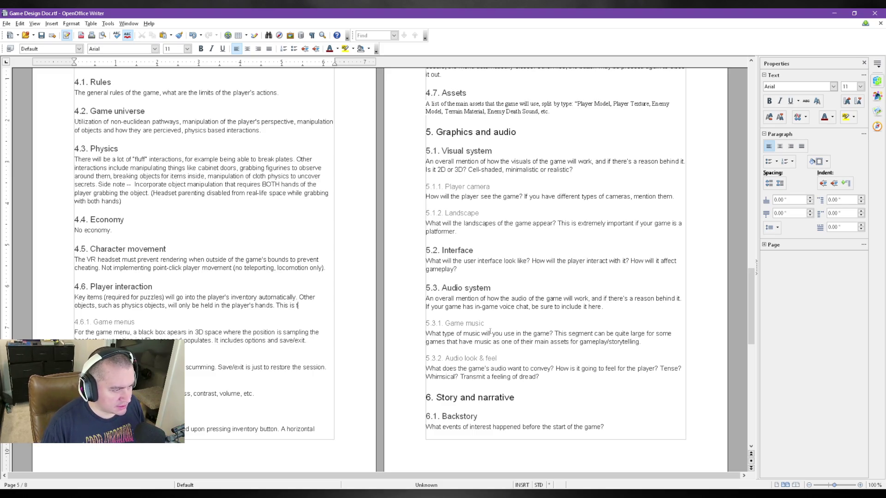
type("lp")
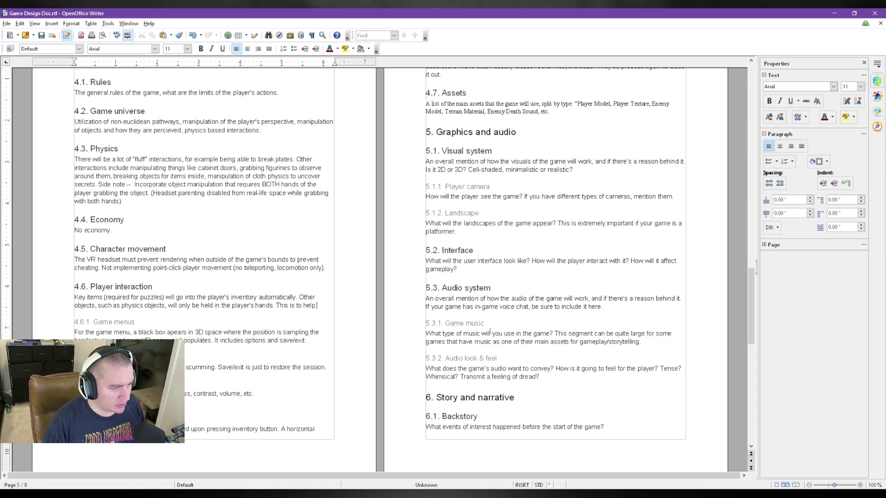
type(" teach the player what items are ")
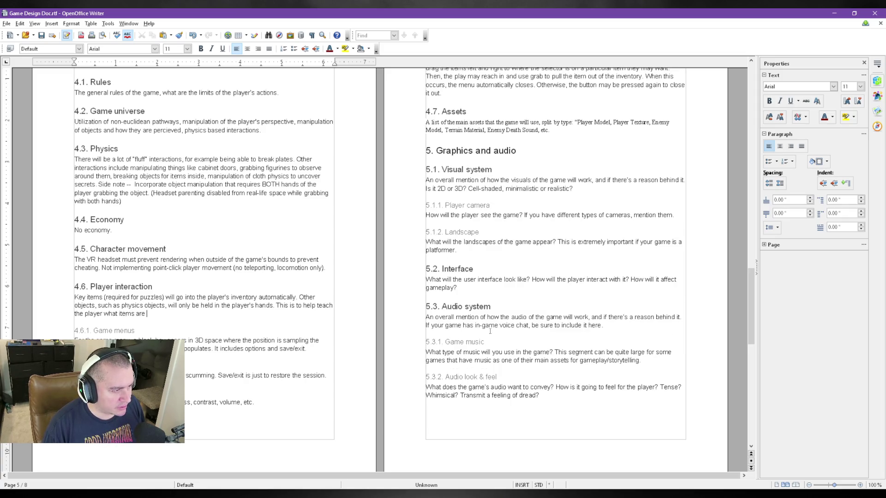
type("important to p")
type("uzzles.")
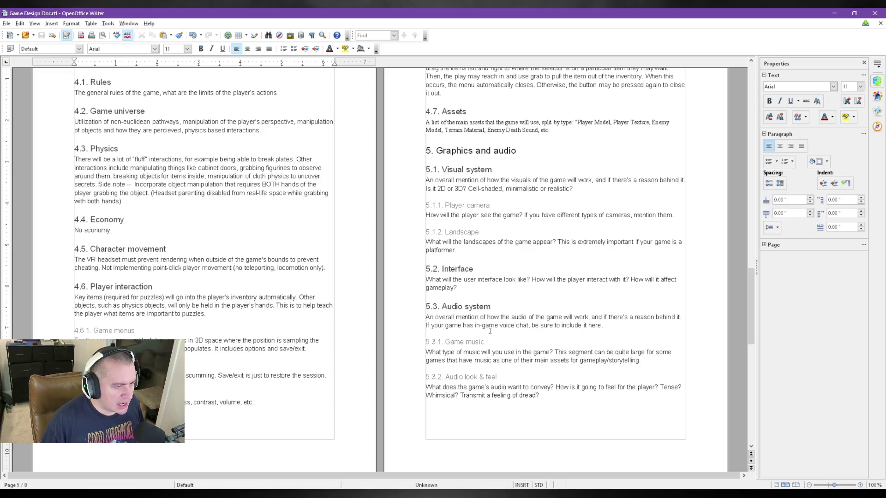
scroll(482, 345, "up", 3)
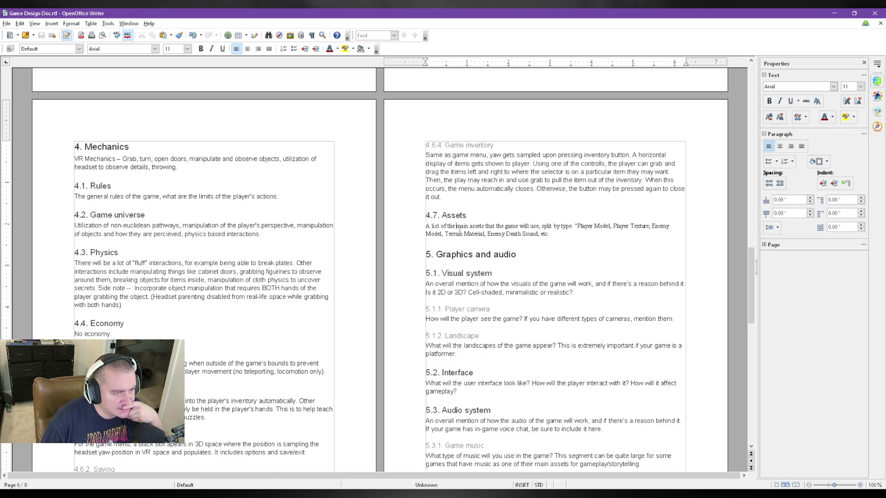
left_click_drag(456, 228, 543, 234)
left_click(566, 235)
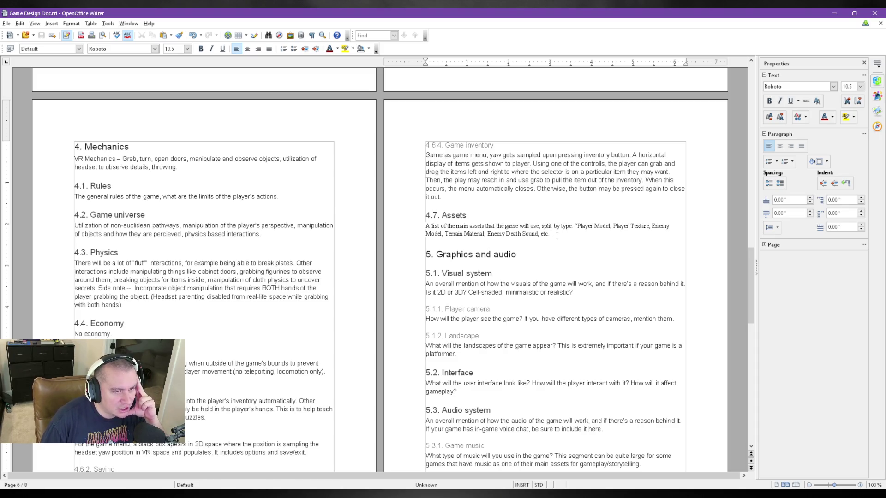
left_click_drag(557, 235, 407, 210)
key("Delete")
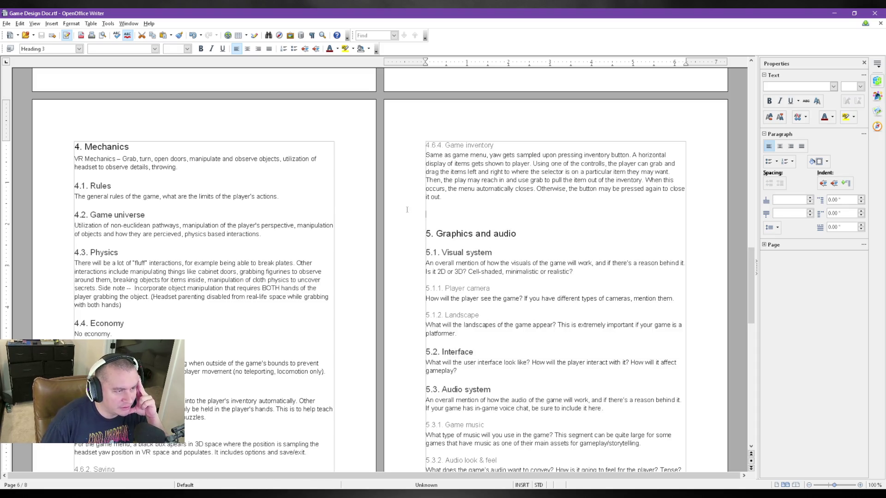
key("BackSpace")
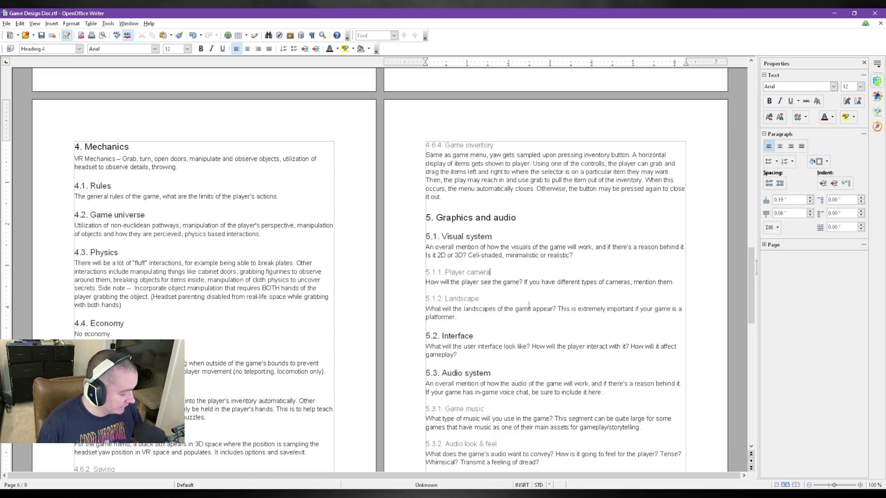
key("ctrl+z")
key("ctrl+z")
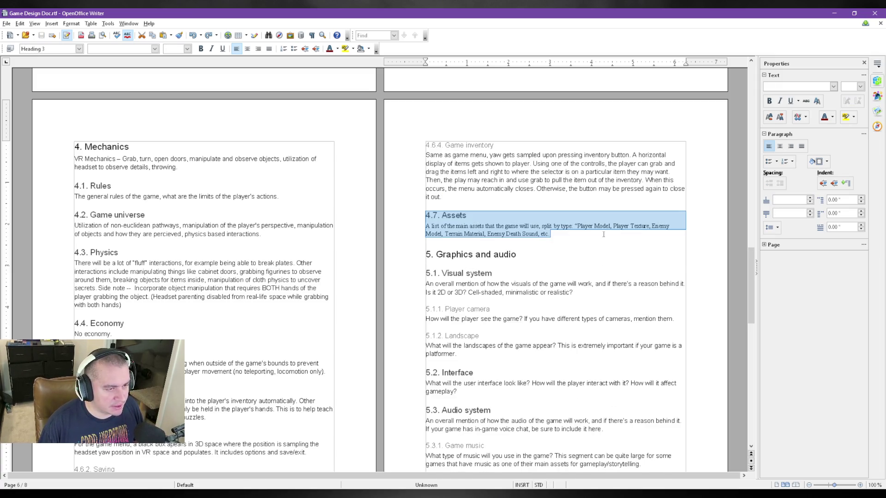
key("Right")
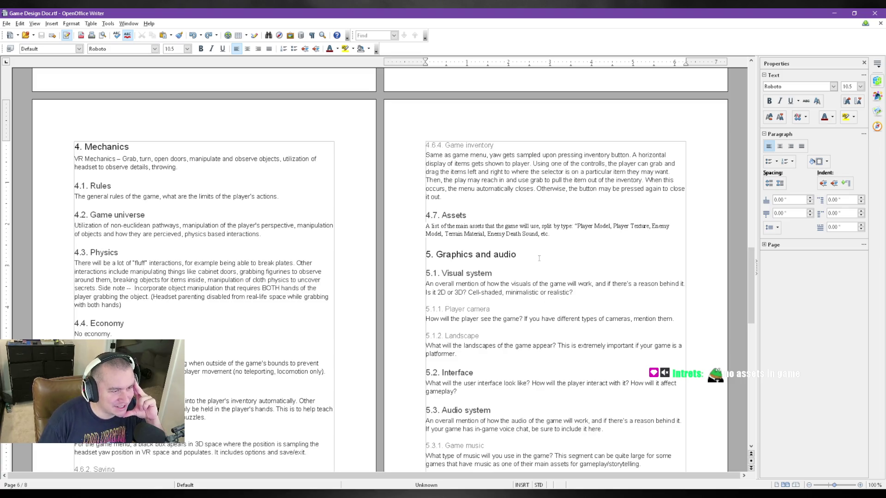
left_click_drag(559, 235, 418, 222)
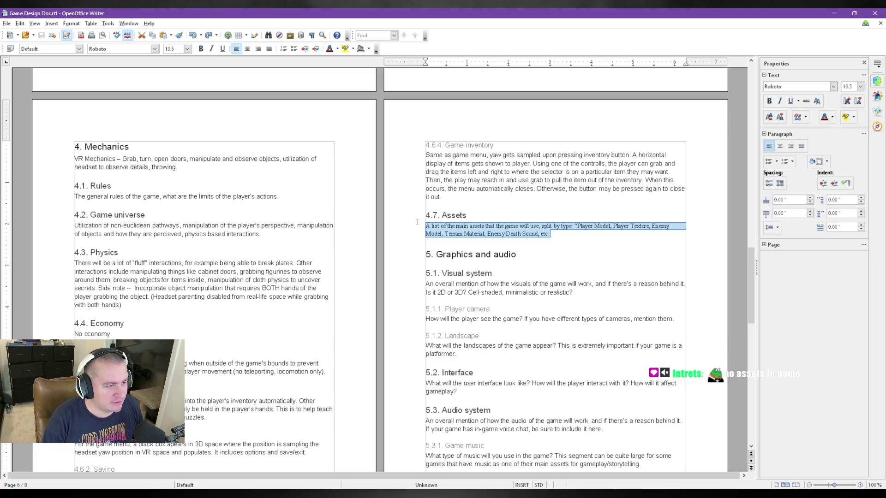
type("House.")
Select the Visual system placeholder paragraph ready to be overwritten
left_click(534, 275)
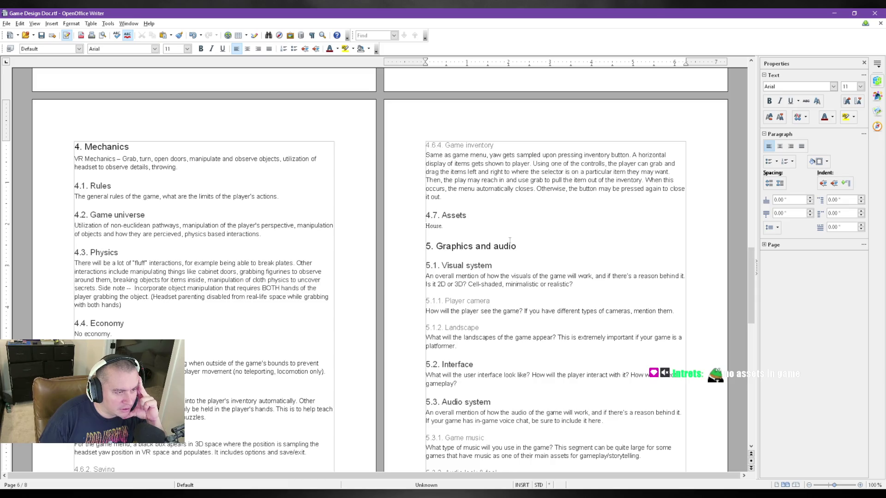
scroll(510, 239, "down", 1)
scroll(509, 242, "down", 1)
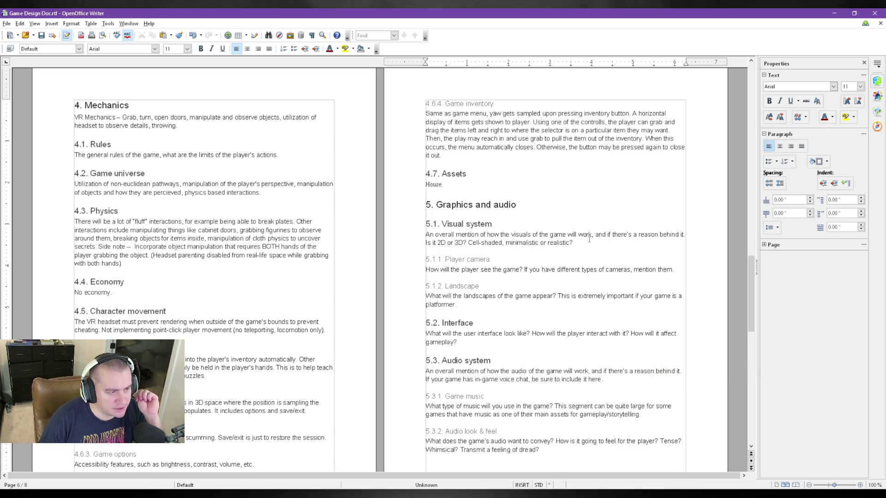
left_click_drag(573, 243, 406, 235)
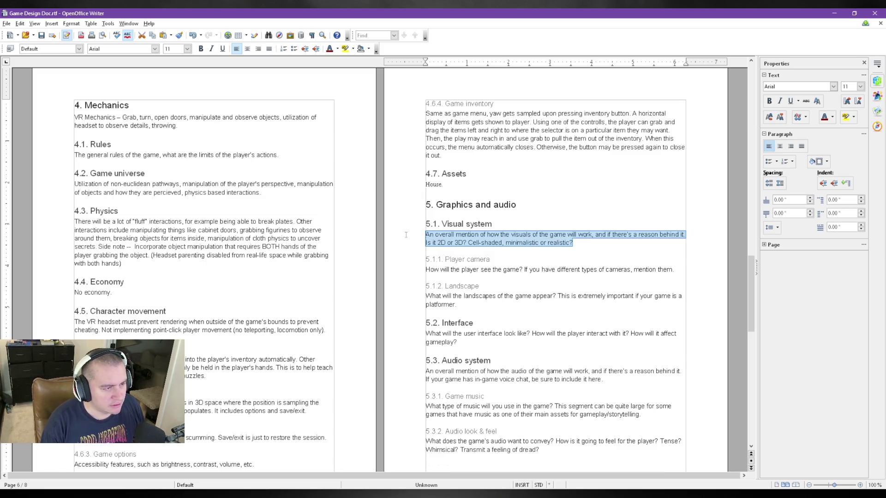
type("Photorealistic text")
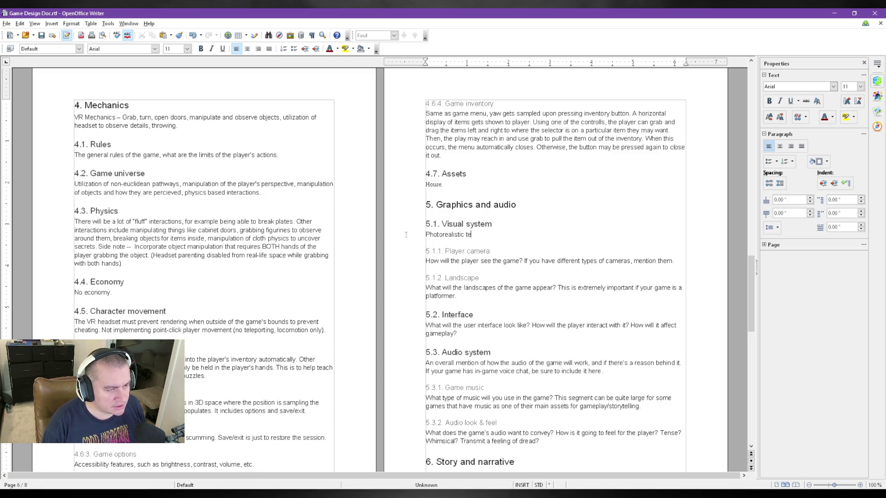
type("ures with lighting baked in. Variable lighting (such as light switches) wi")
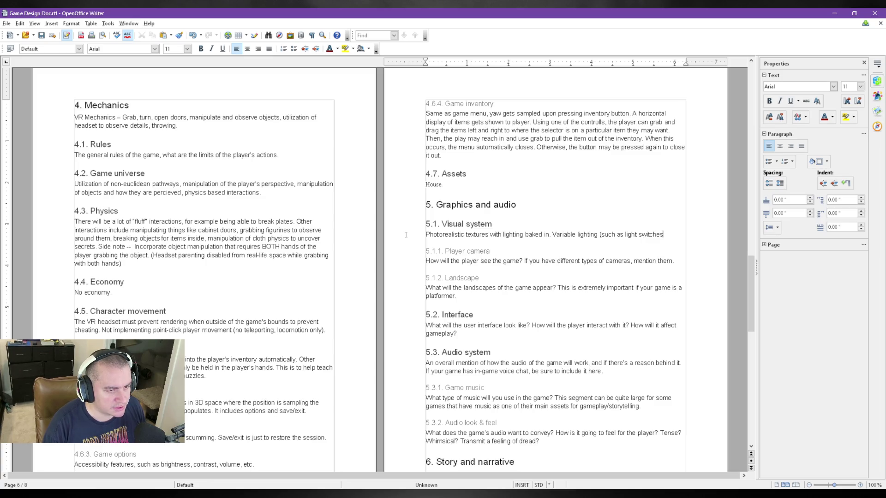
type("ll alternate states of ")
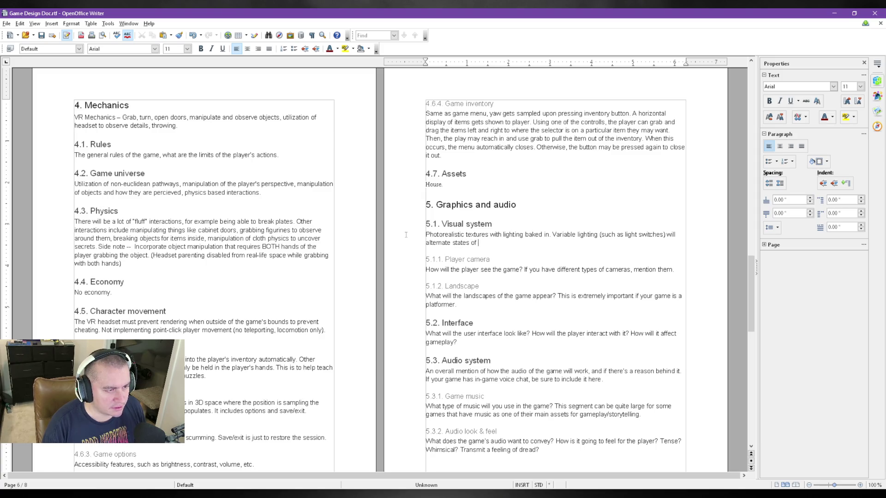
type("textures based on what lights are")
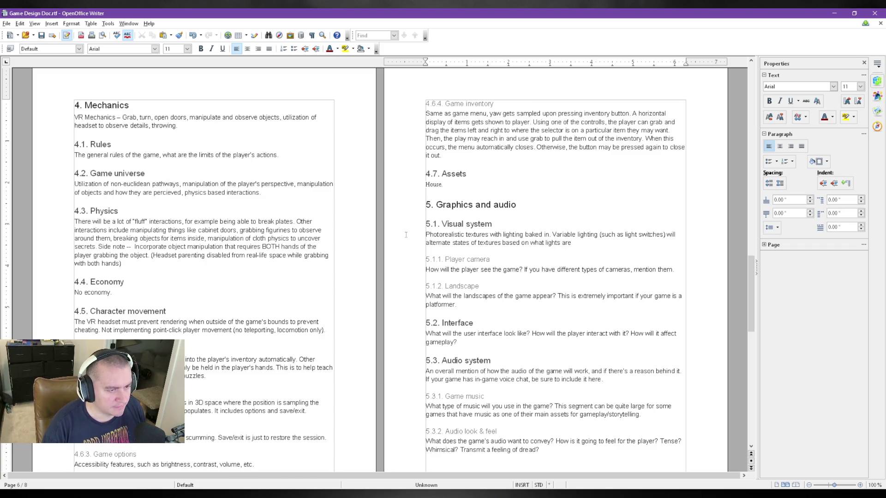
type(" manipulated.")
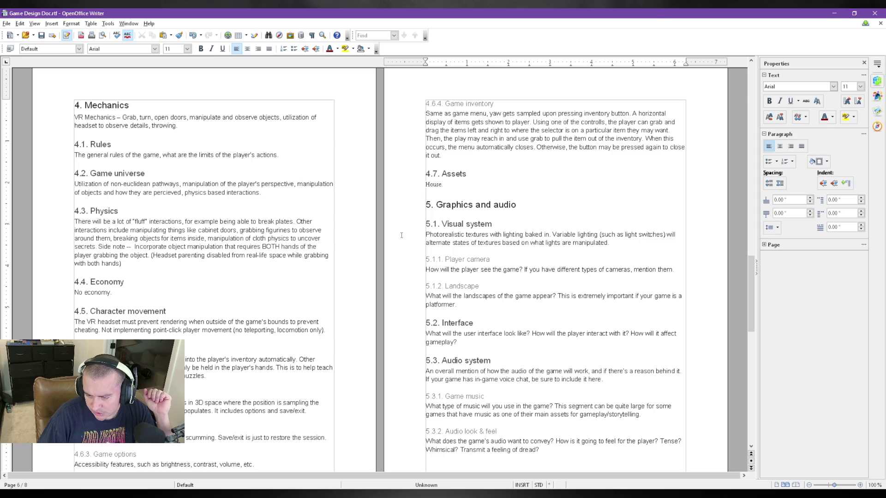
Switch back to the Writer window after finishing the Visual system paragraph
key("alt+Tab")
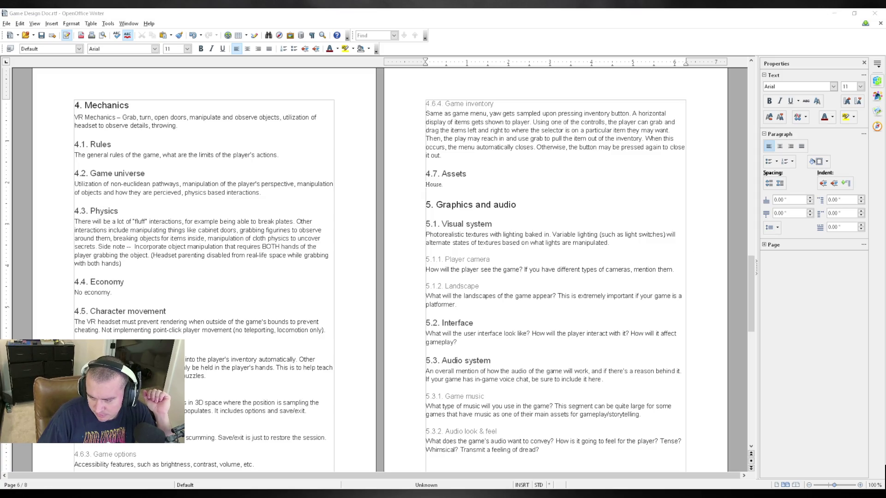
left_click(551, 13)
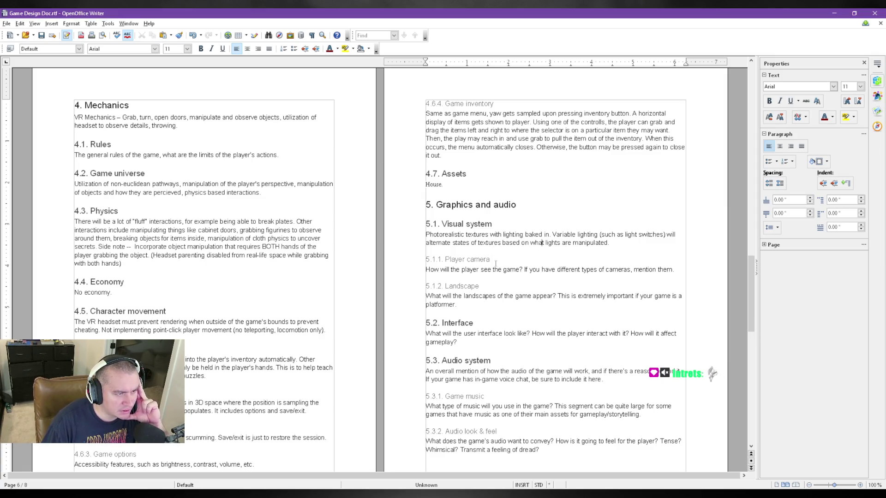
scroll(542, 221, "down", 1)
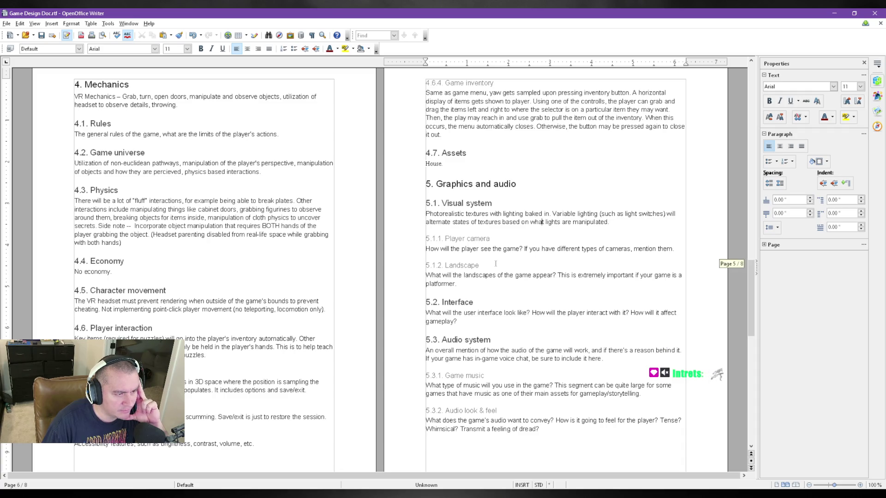
scroll(495, 263, "up", 1)
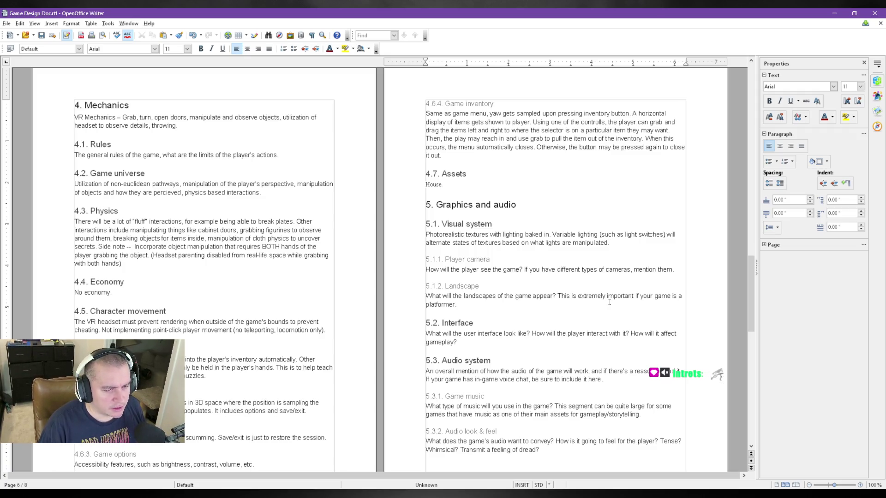
Finish the Visual system paragraph with "due to IK and locomotion movement." and save the document
key("BackSpace")
type("ynamic lighting is going to be restricte")
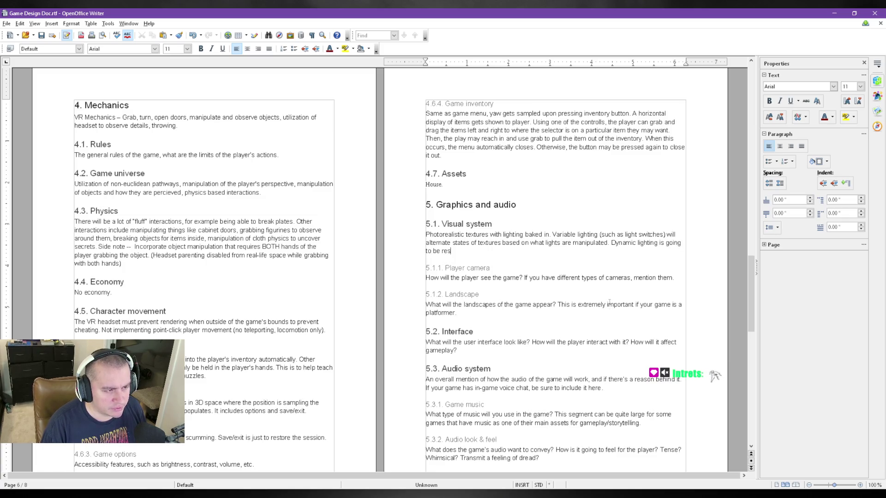
type("d in events such as")
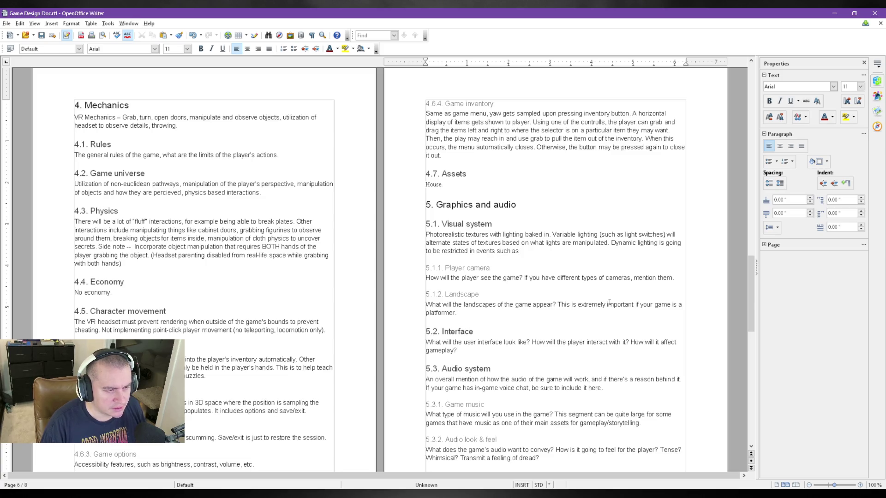
type(" \"teleporting\" the player through non-euclidean spaces.")
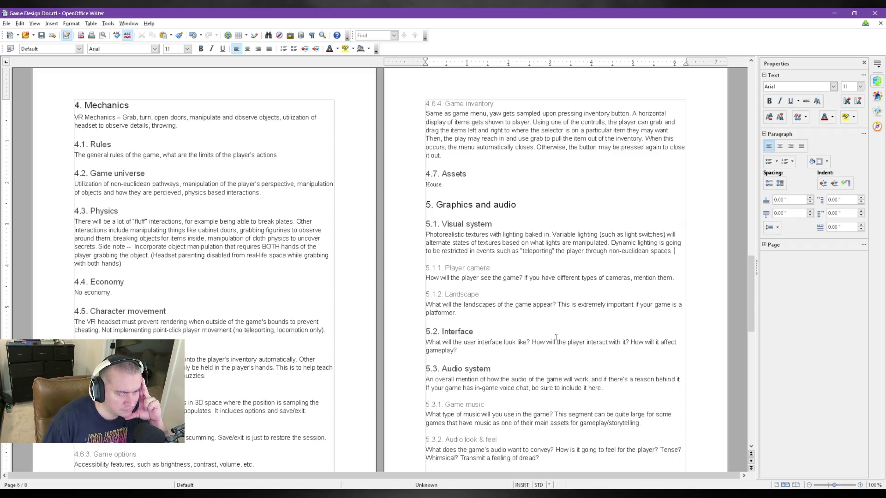
type("NO PLAYER SHADOW! The use of player shadows may take the player out of i")
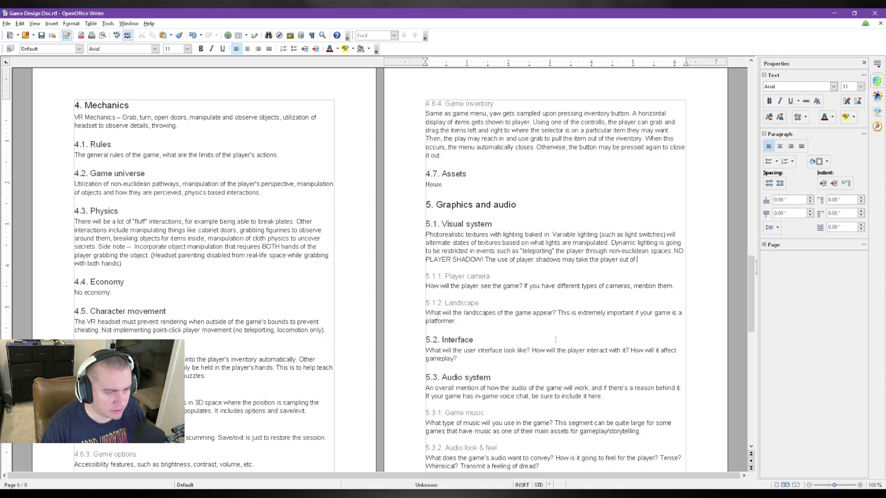
type("mmersion due to")
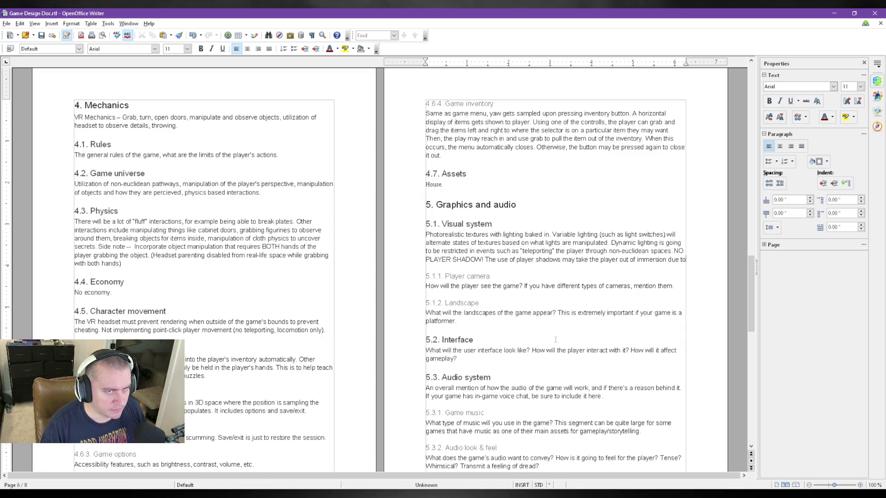
type(" IK")
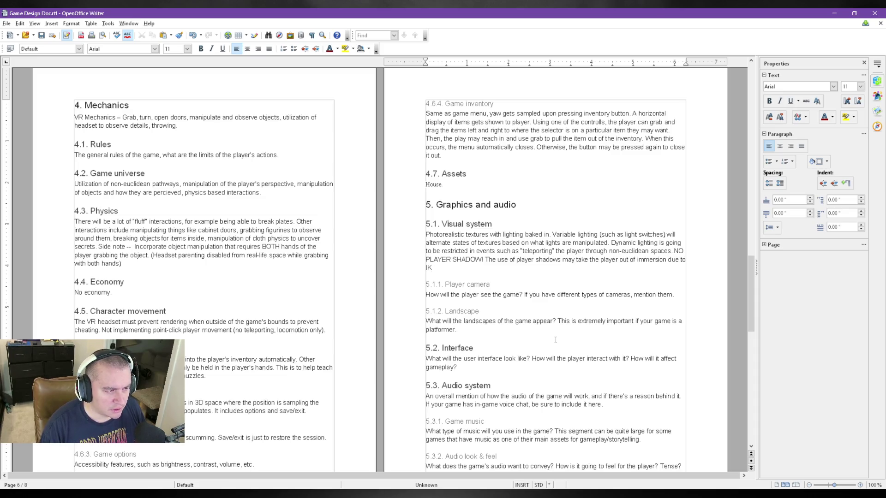
type(" mov")
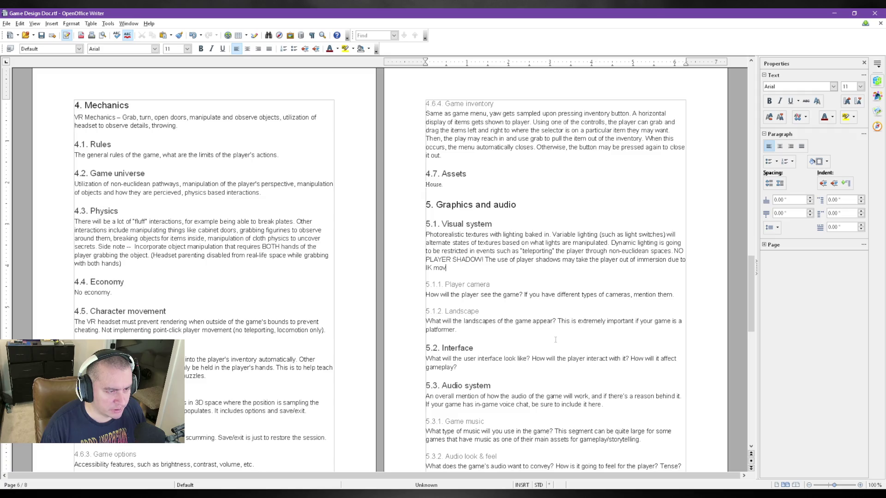
type("ement")
key("BackSpace")
key("BackSpace")
key("BackSpace")
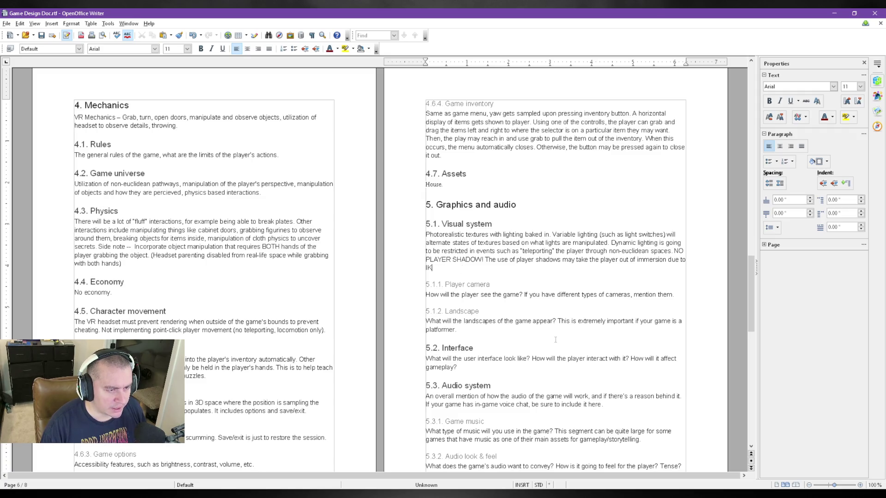
key("BackSpace")
key("BackSpace")
key("BackSpace")
key("BackSpace")
key("BackSpace")
key("BackSpace")
type("and loco")
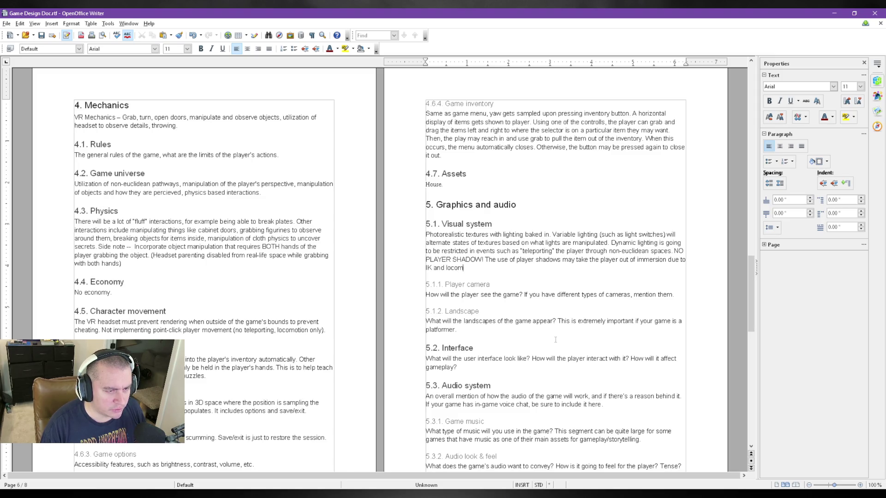
type(" mov")
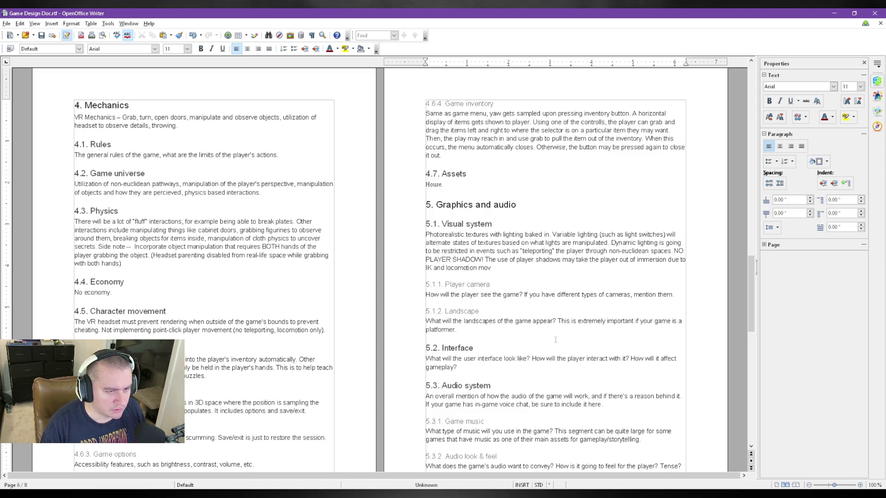
type("ement.")
key("ctrl+s")
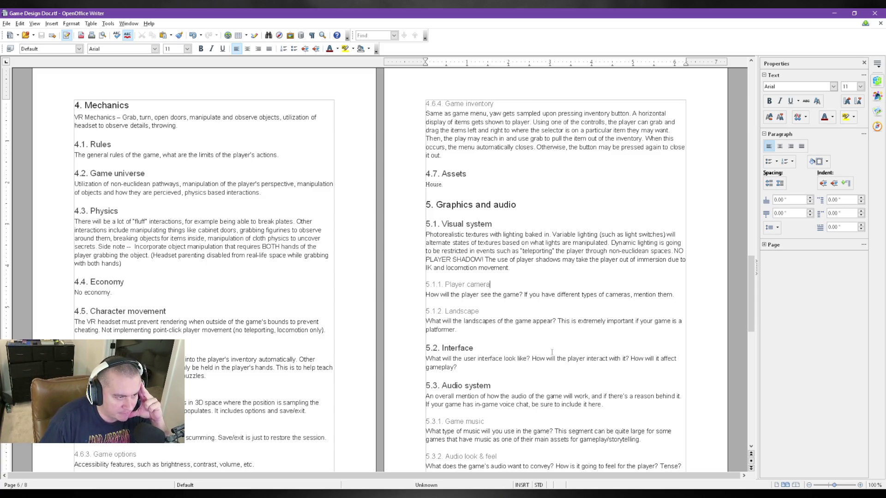
Move into the Player camera subsection and select its prompt sentence for replacement
key("Down")
scroll(550, 285, "down", 1)
scroll(550, 285, "down", 2)
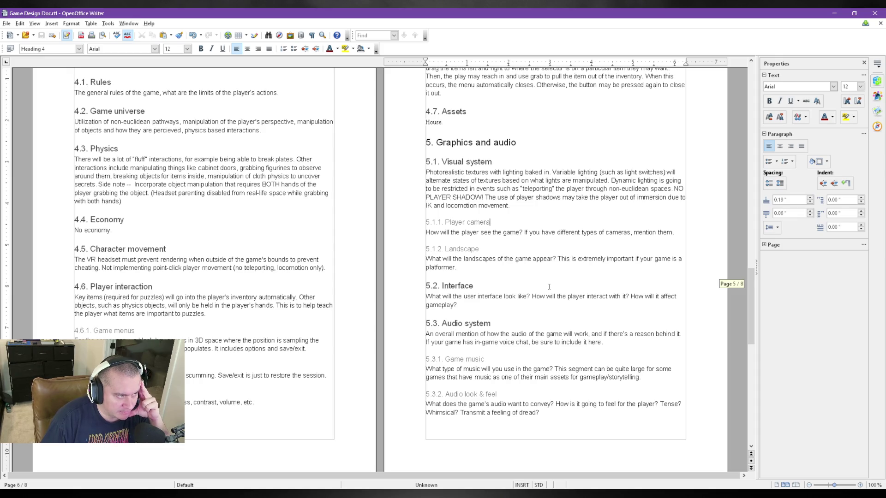
scroll(548, 287, "up", 1)
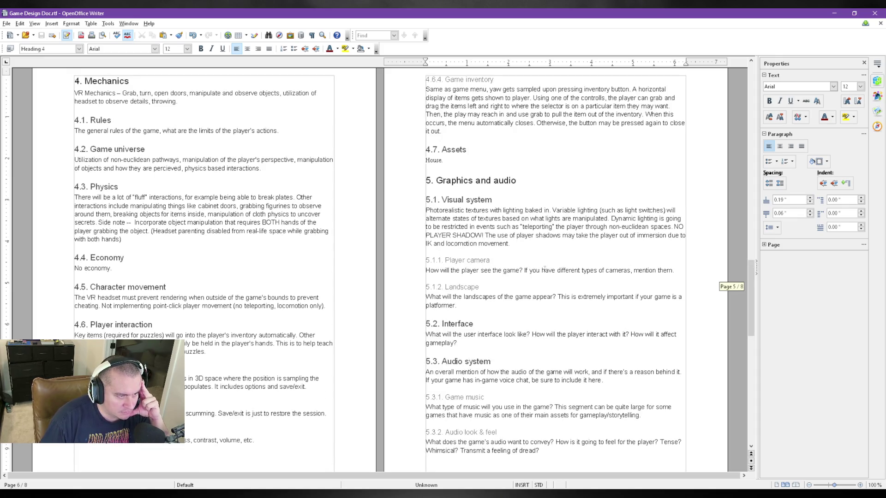
left_click(550, 327)
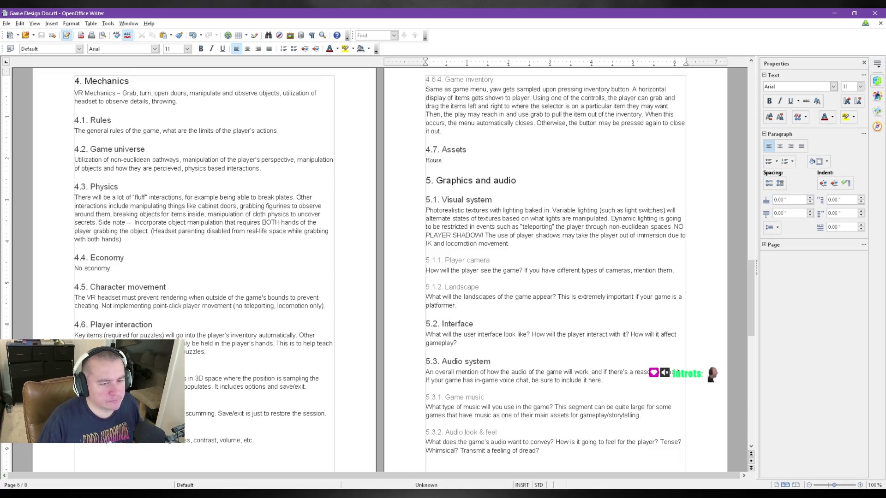
left_click_drag(675, 270, 410, 269)
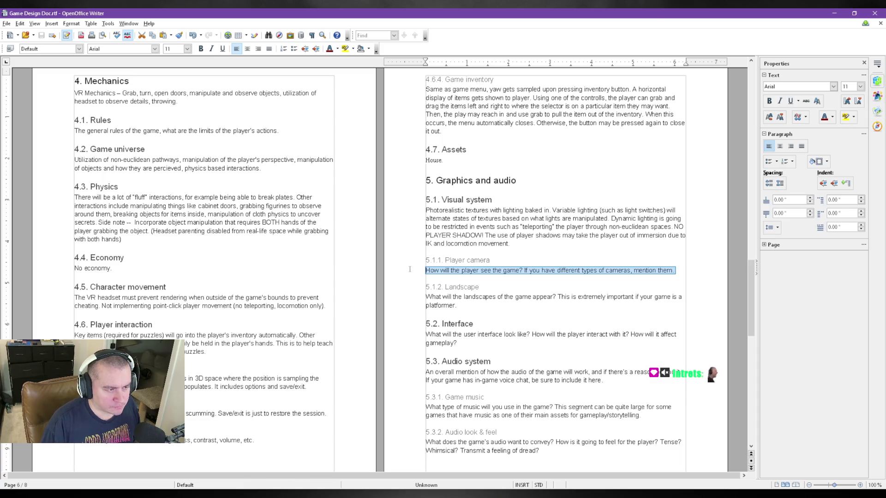
type("VR Camera system")
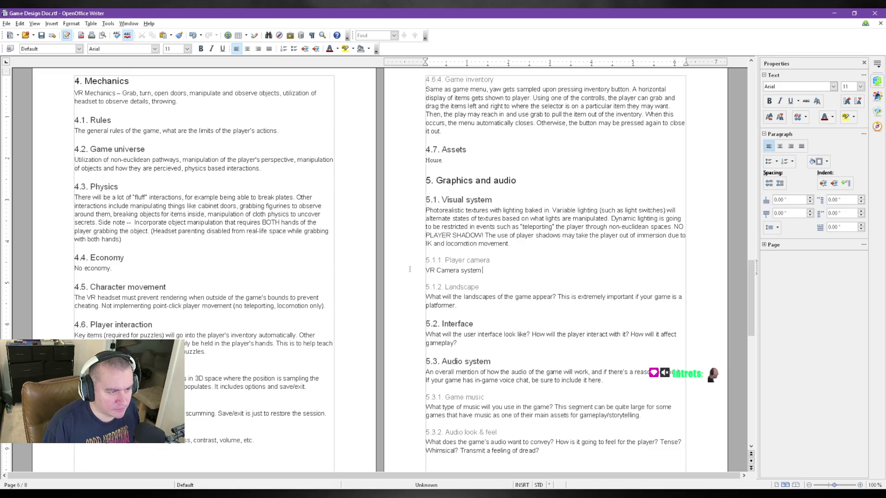
type(" may")
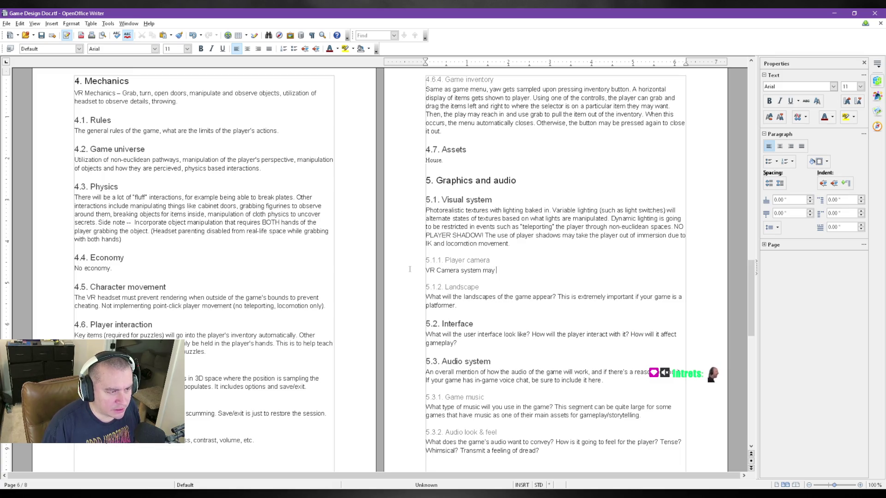
type(" be used")
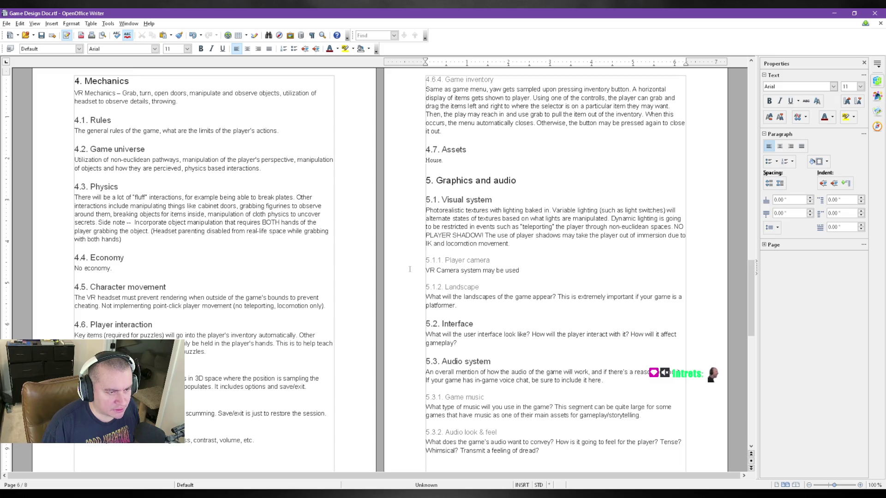
type(" in such a way where the player is")
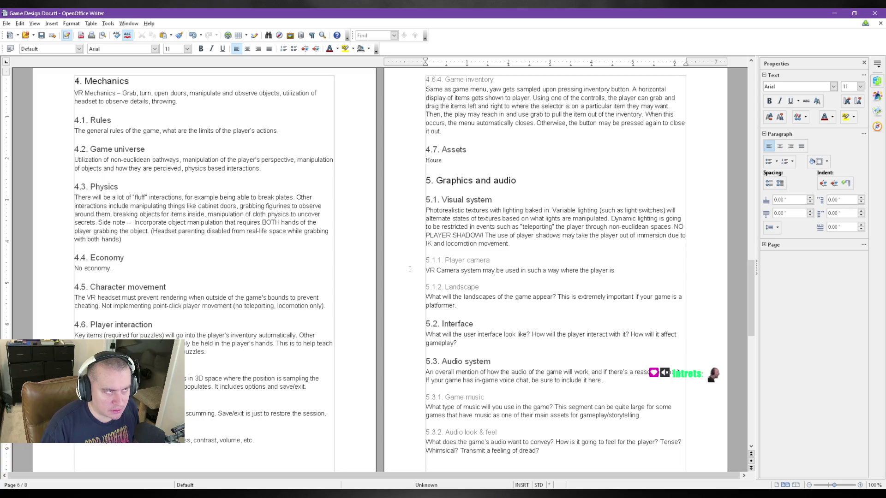
type(" experiencing the visuals o")
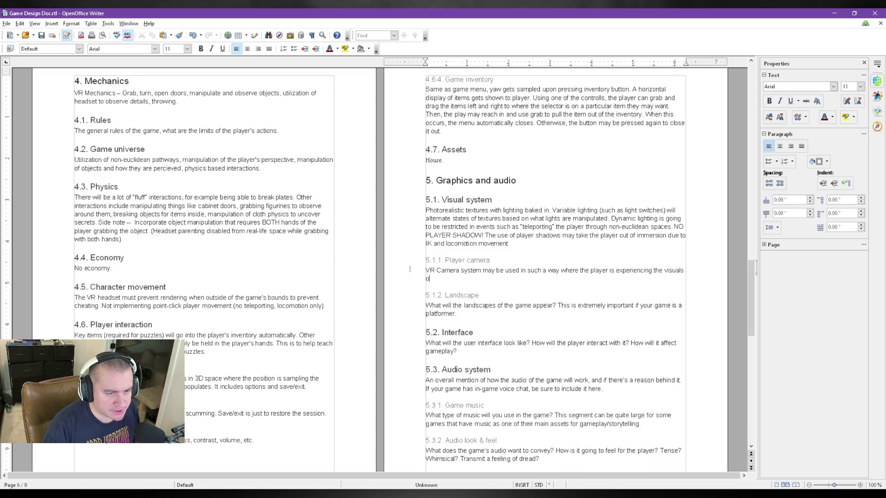
type("mera entity and the co")
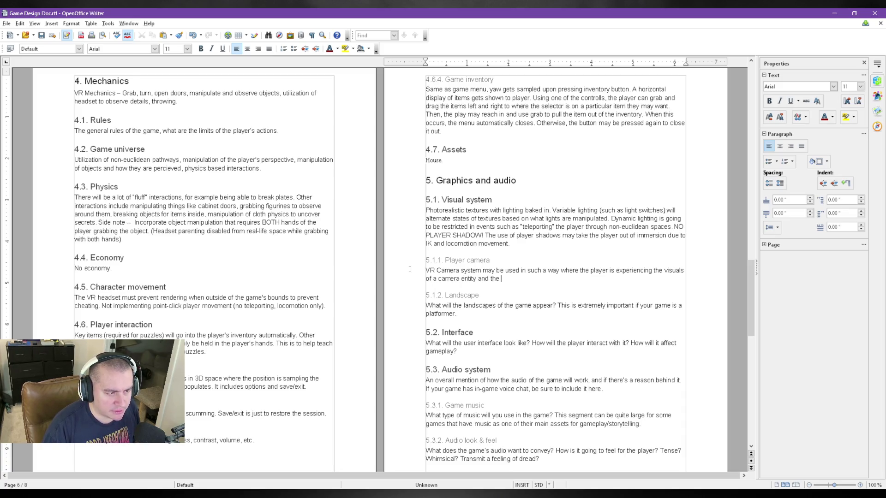
type("ntrols ")
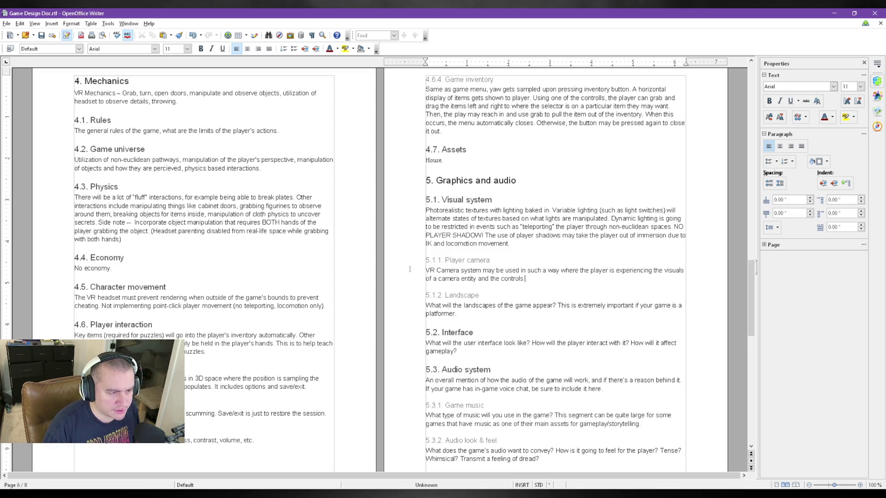
type("may")
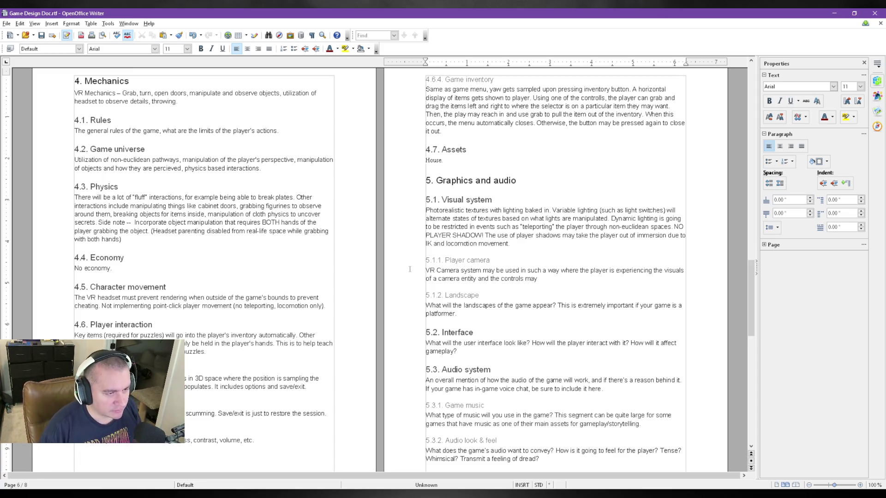
type("operate whatever these cameras are")
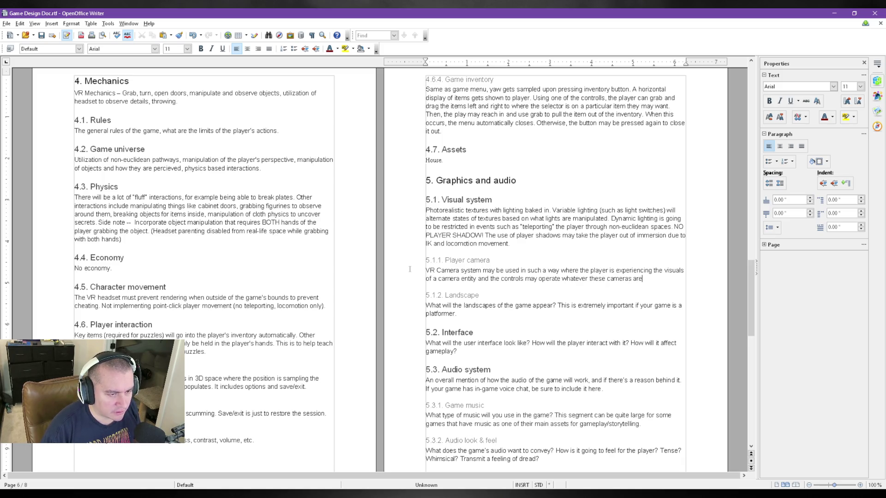
type(" witnessing (")
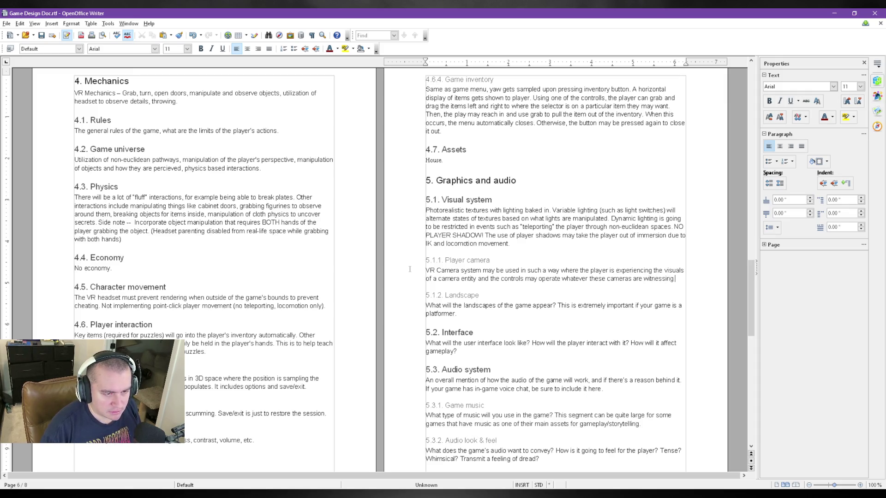
type("thinking security camera + controls over the environment).")
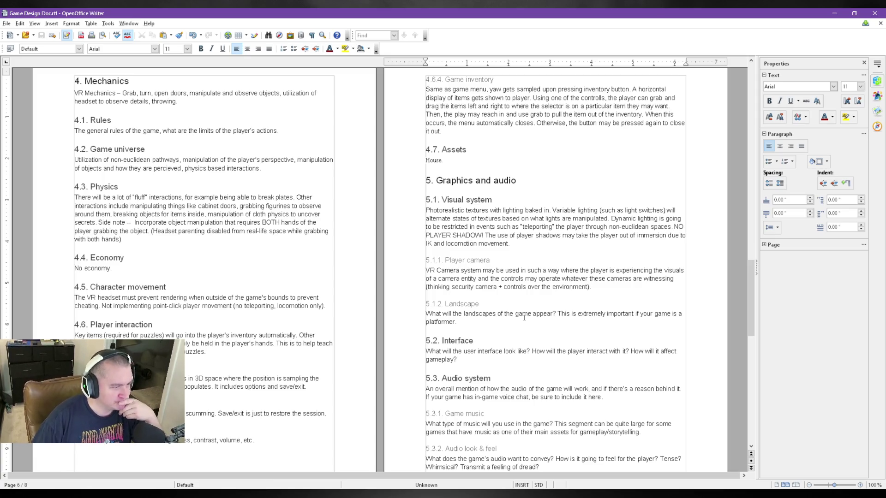
scroll(524, 317, "down", 1)
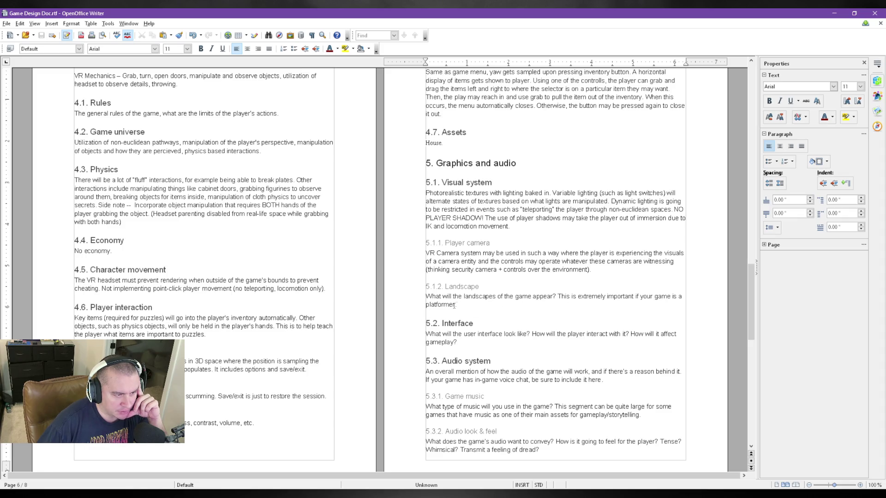
Delete the 5.1.2 Landscape heading with its prompt paragraph and save the document
left_click_drag(464, 304, 426, 296)
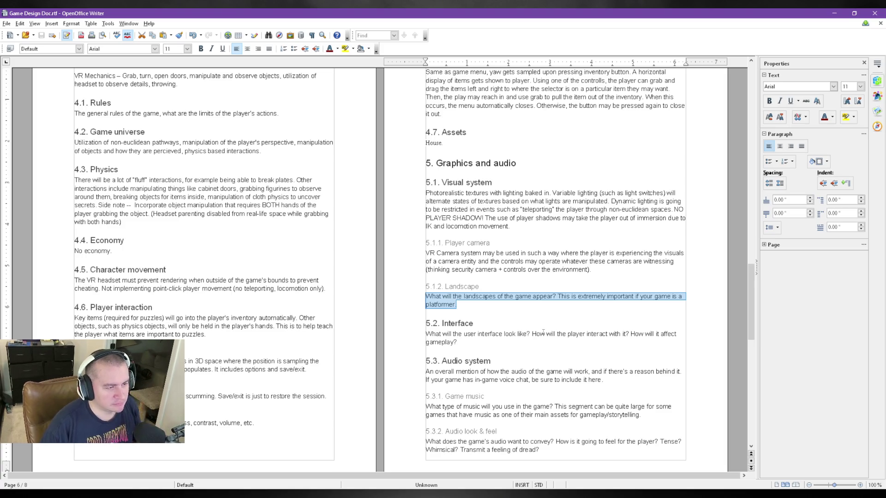
left_click_drag(456, 305, 396, 286)
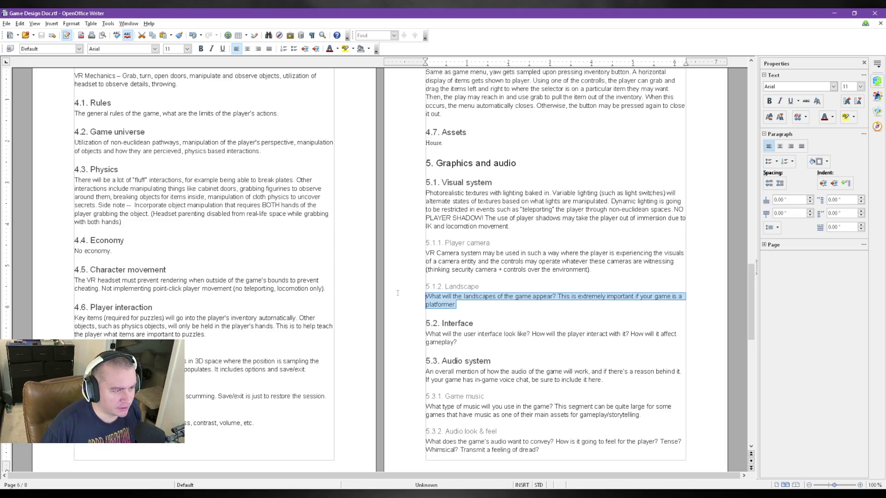
key("Delete")
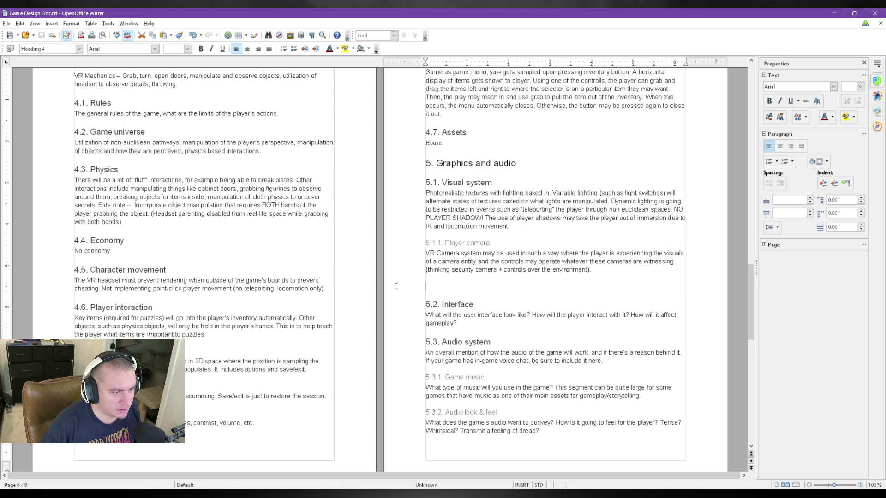
key("ctrl+s")
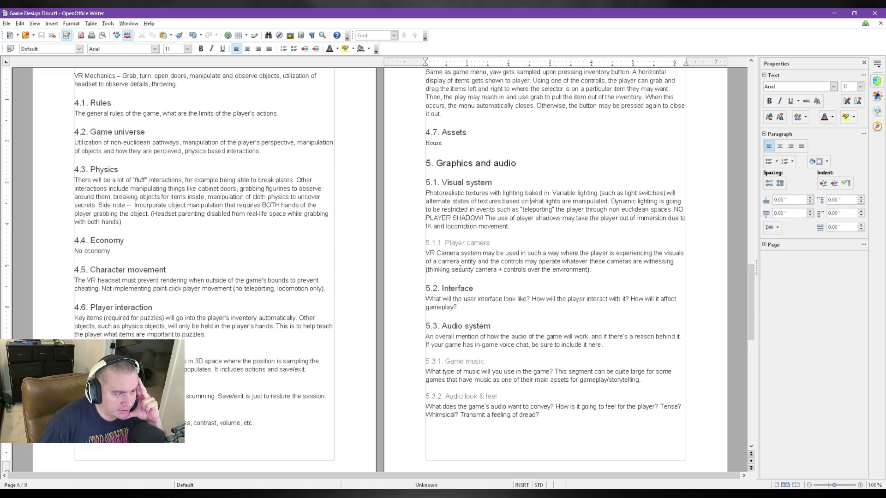
scroll(457, 240, "down", 1)
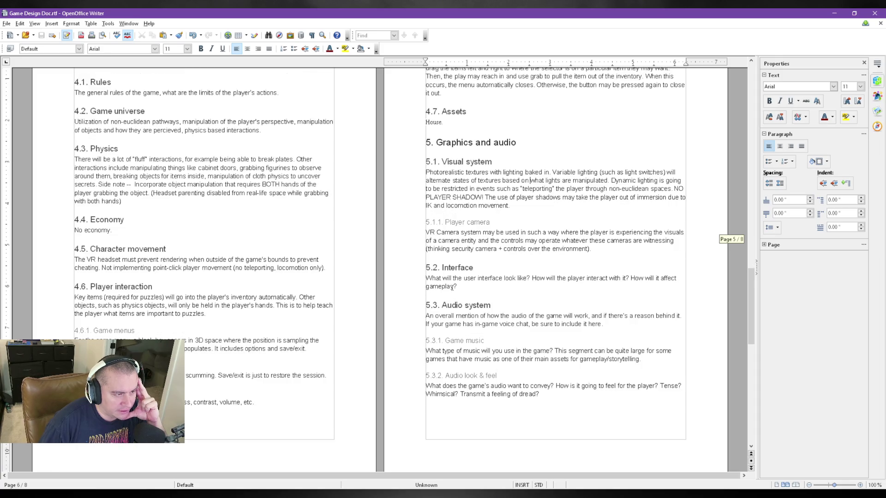
Replace the 5.2 Interface placeholder with text naming the inventory system and menu as the only interface
left_click(470, 287)
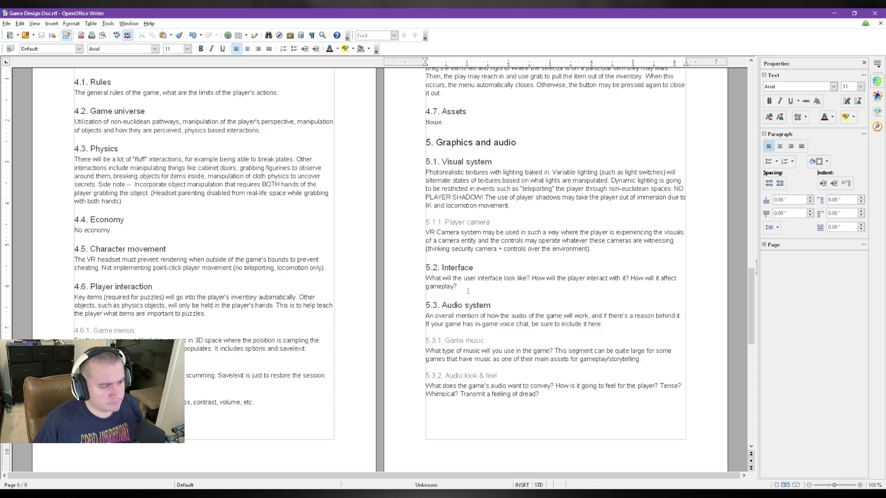
left_click_drag(457, 286, 414, 276)
type("I")
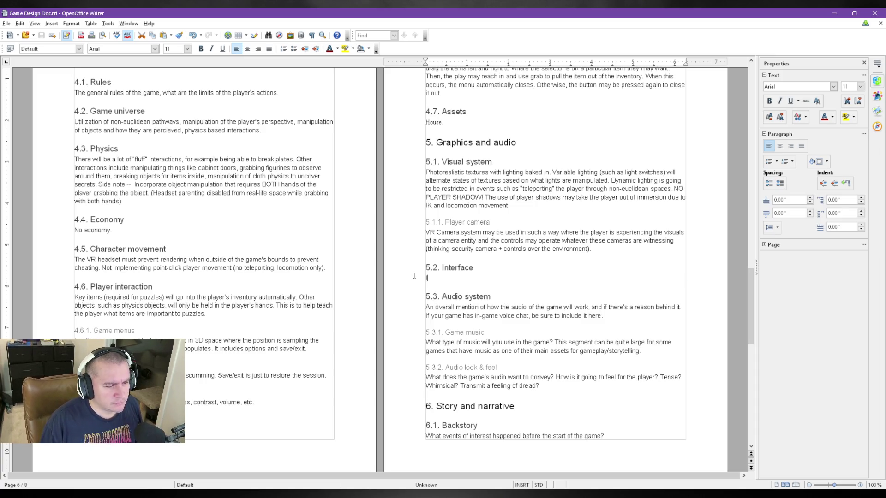
type("nventory system will")
key("BackSpace")
key("BackSpace")
key("BackSpace")
type("and")
key("BackSpace")
type("enu will be the only interface")
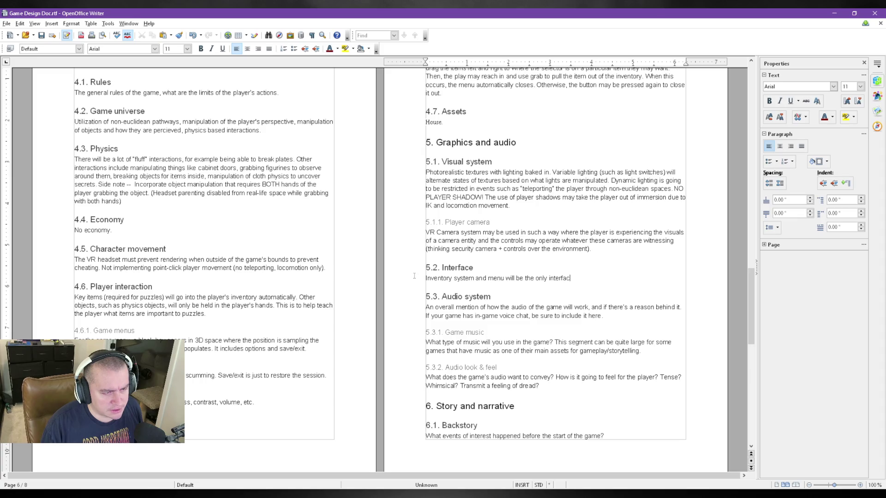
type(" the player experiences.")
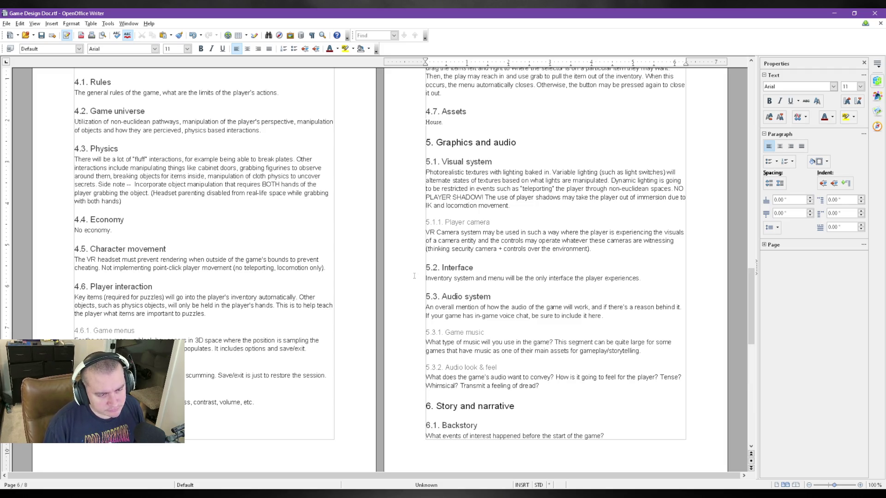
type("(Research into ")
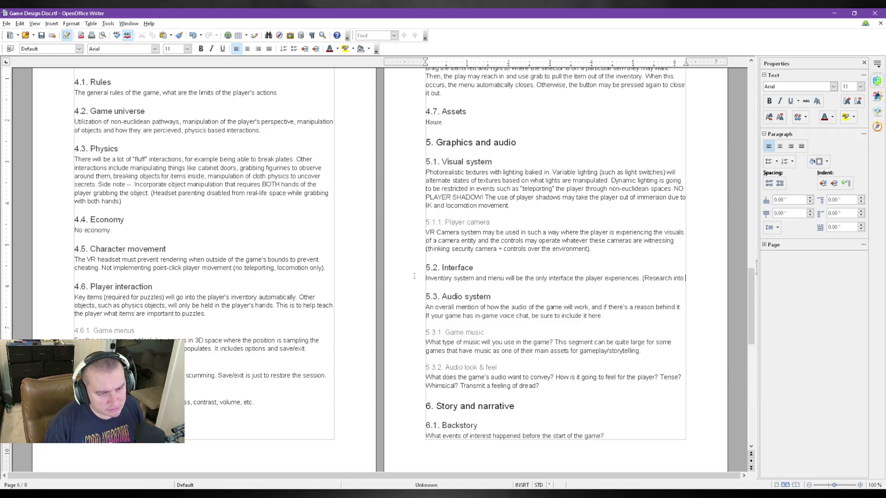
type("Vr")
Add the '(Research into VR vignetting)' note and select the word vignetting to look it up
key("BackSpace")
type("R vignetting")
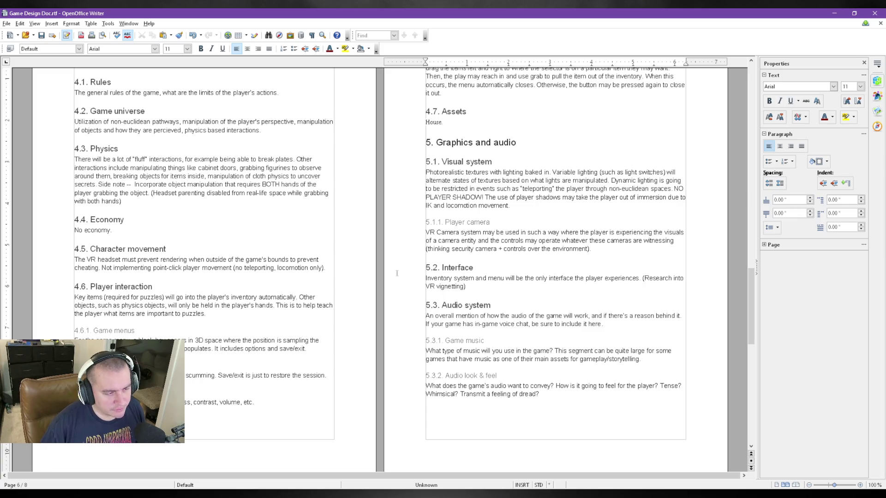
double_click(454, 286)
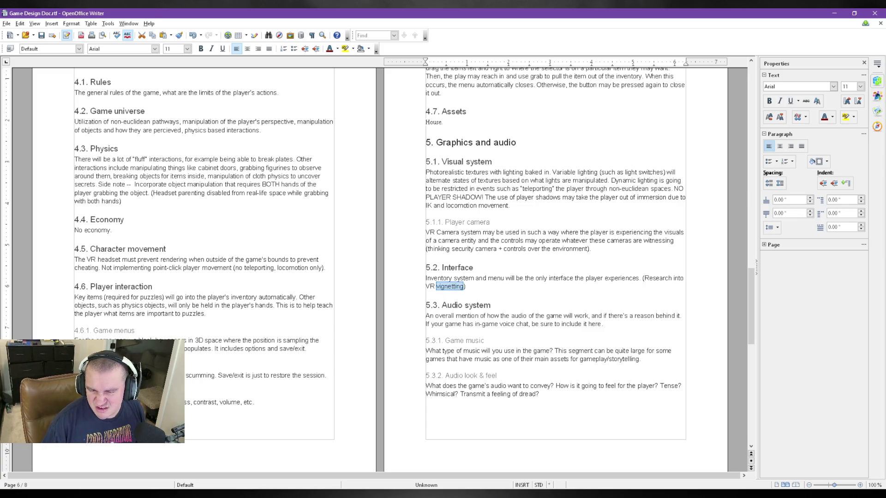
key("alt+Tab")
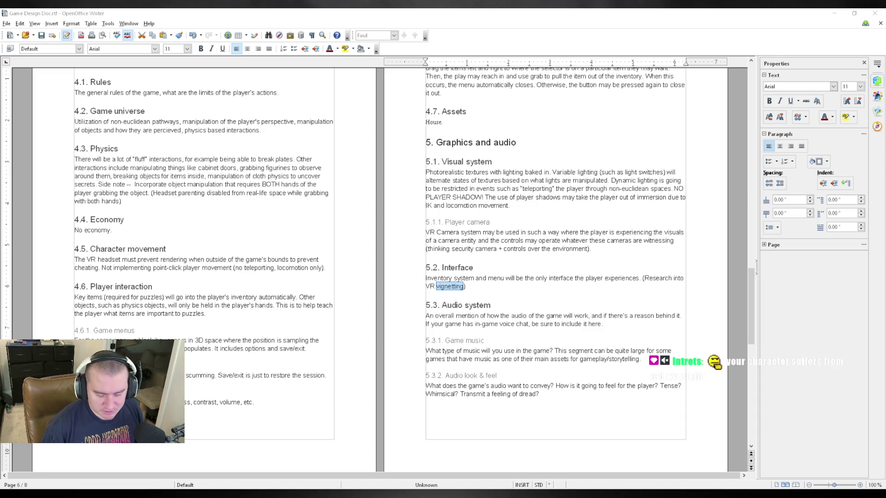
left_click(479, 268)
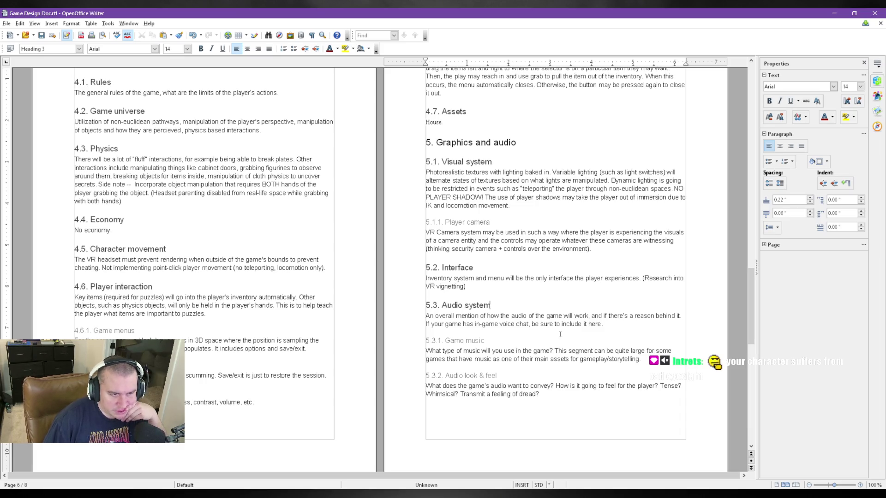
left_click(529, 350)
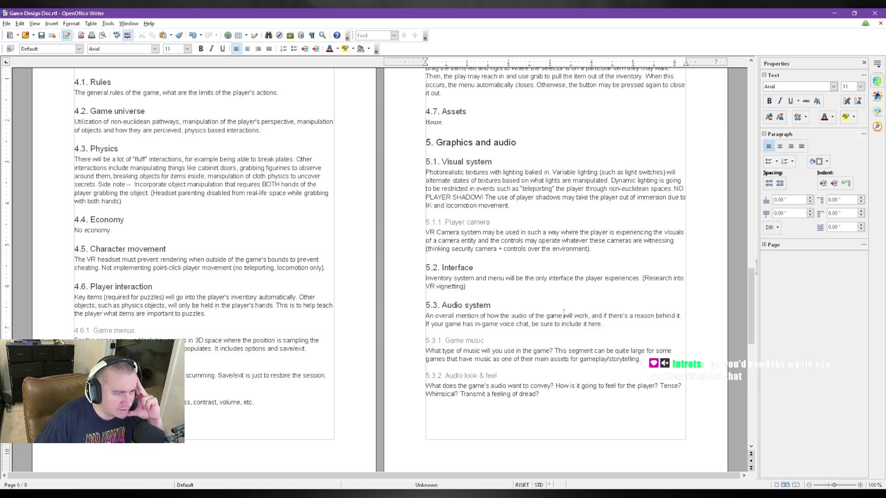
scroll(556, 331, "up", 1)
left_click(556, 332)
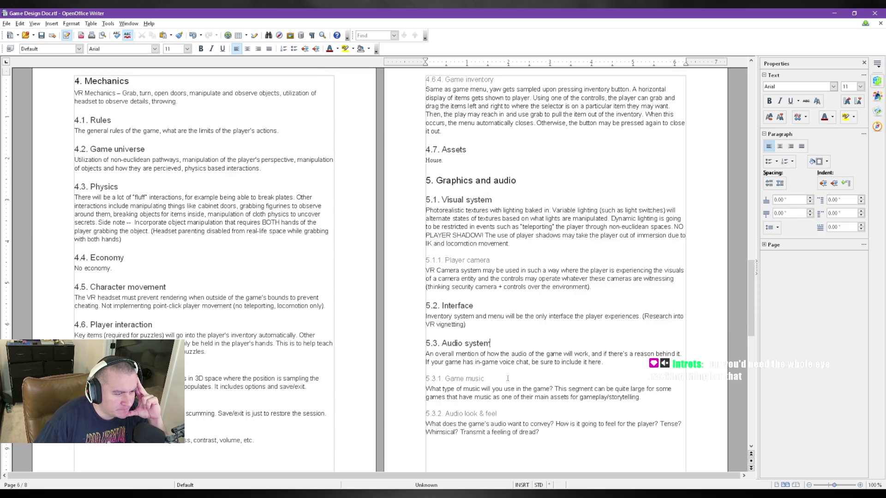
scroll(556, 331, "down", 1)
left_click_drag(443, 324, 497, 324)
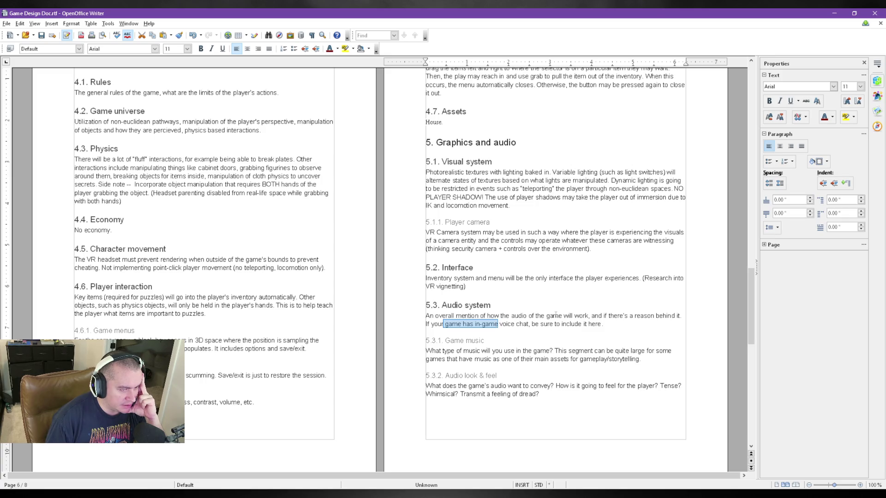
Select the 5.3.1 Game music placeholder paragraph and write "General piano" over it
left_click(555, 315)
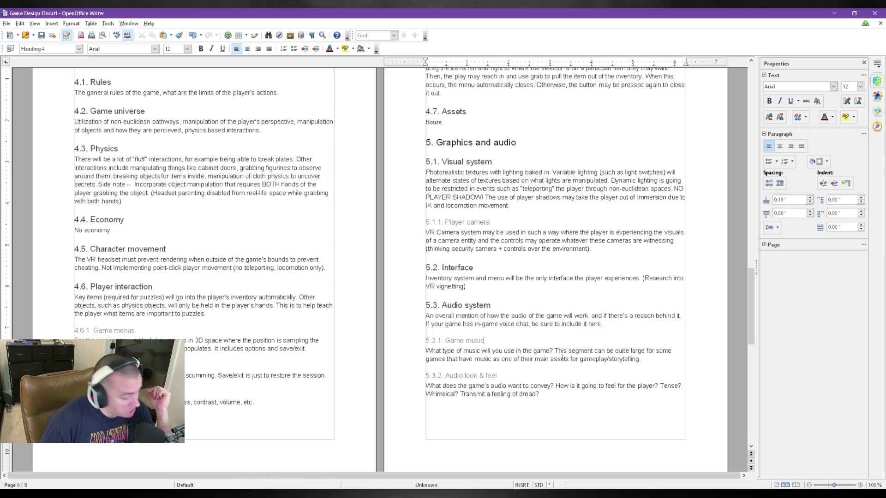
left_click(618, 323)
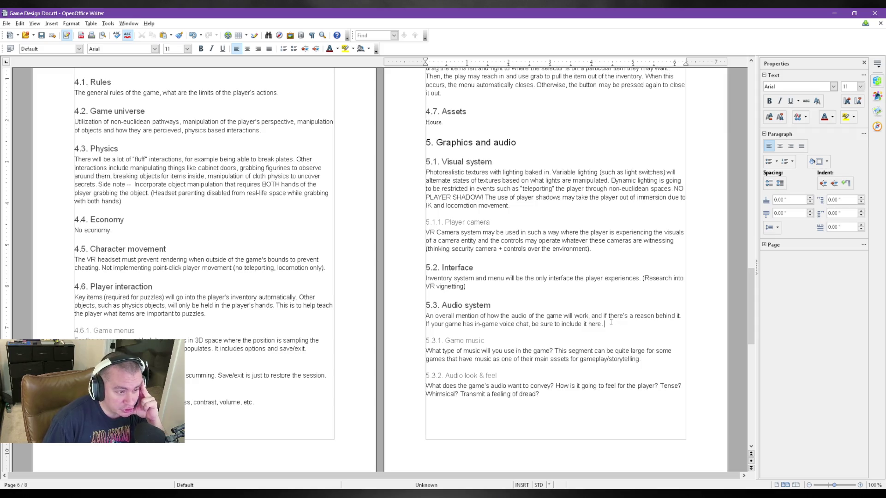
scroll(610, 322, "down", 1)
scroll(612, 321, "down", 1)
scroll(617, 320, "down", 1)
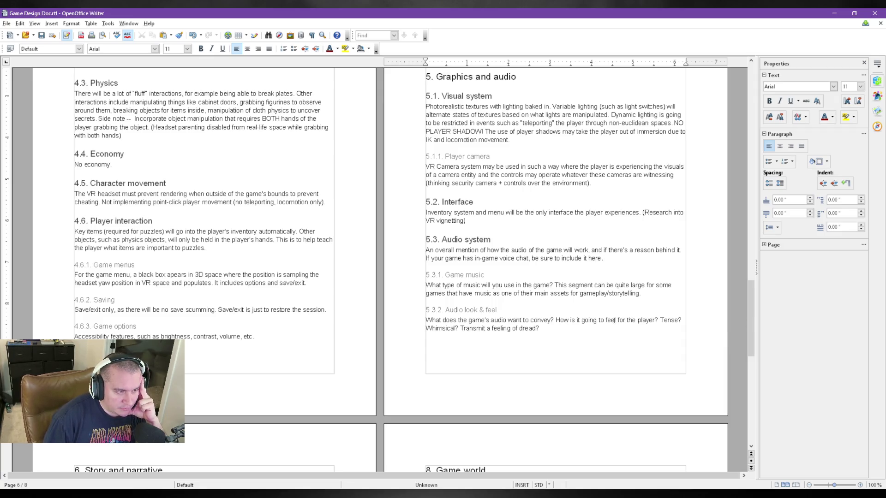
left_click_drag(655, 294, 418, 279)
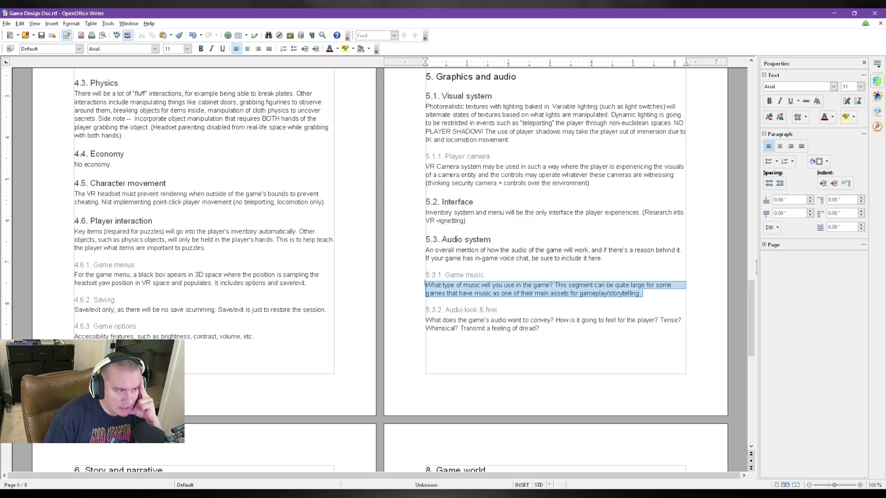
type("General piano")
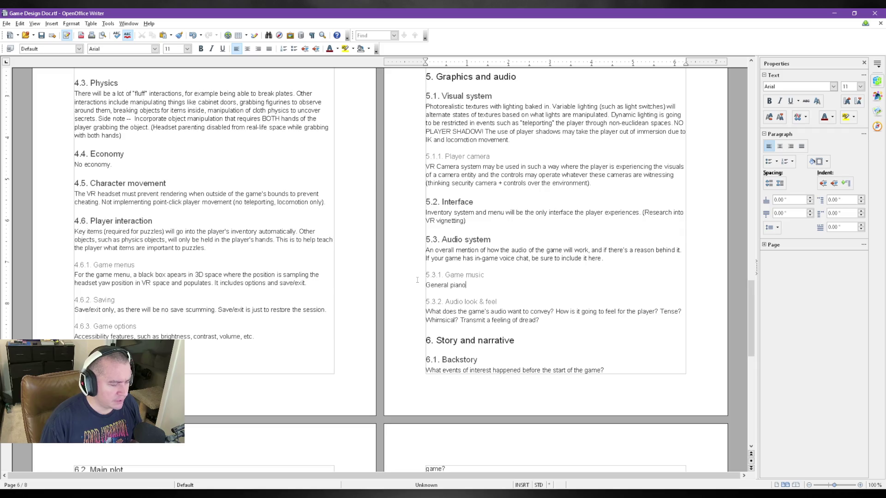
type(".")
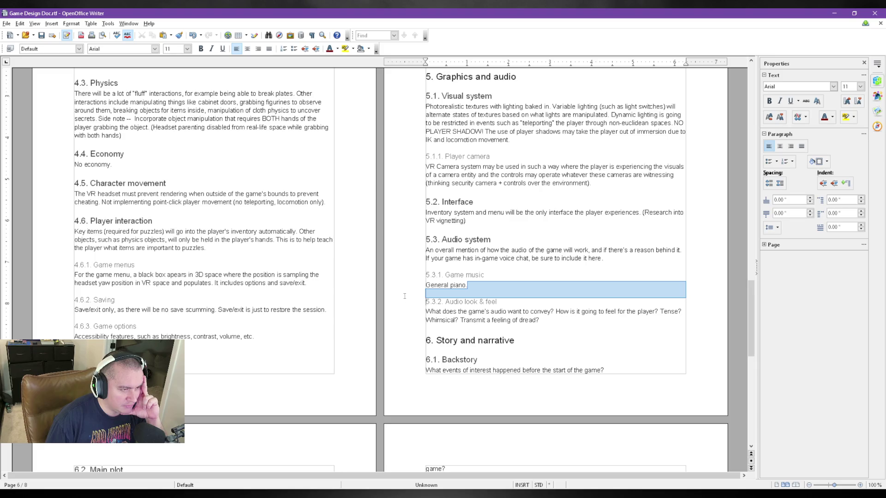
Finish "General piano." and select the 5.3 Audio system placeholder for replacement
left_click_drag(478, 287, 431, 285)
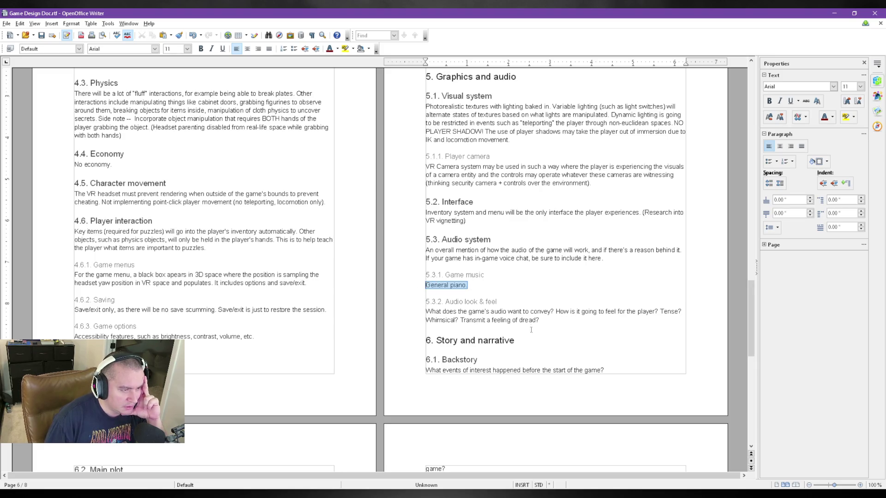
left_click(535, 276)
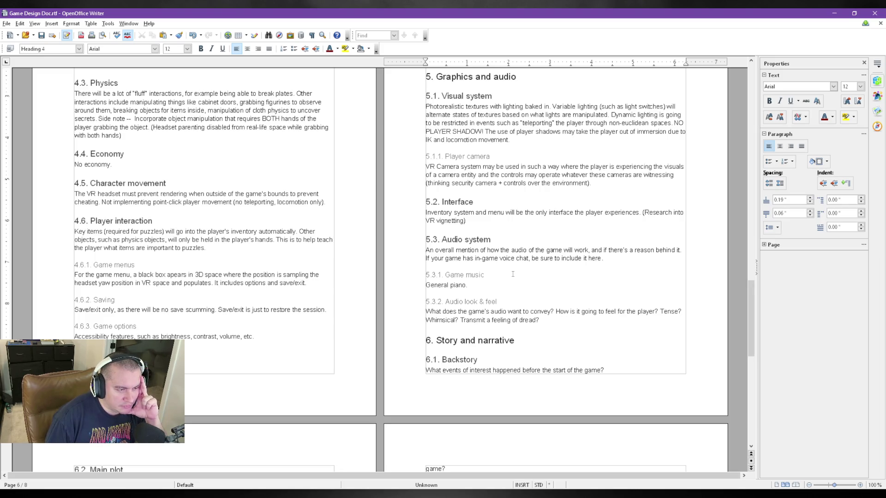
type(".")
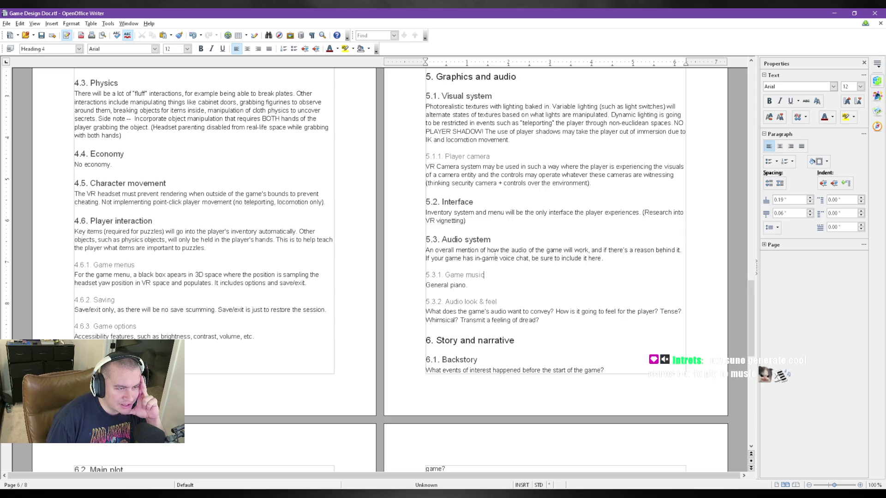
mouse_move(570, 266)
left_mouse_down()
mouse_move(601, 277)
mouse_move(536, 259)
mouse_move(398, 251)
left_mouse_up()
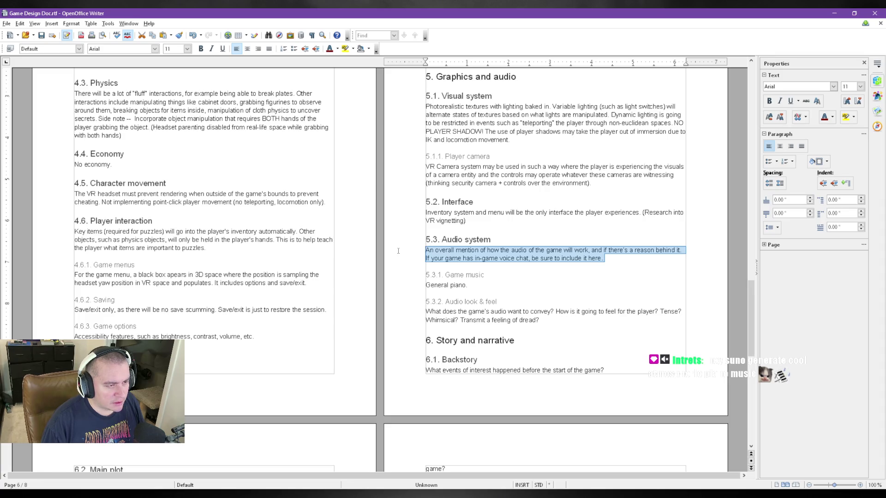
type("To help the immersion through events that occur with ")
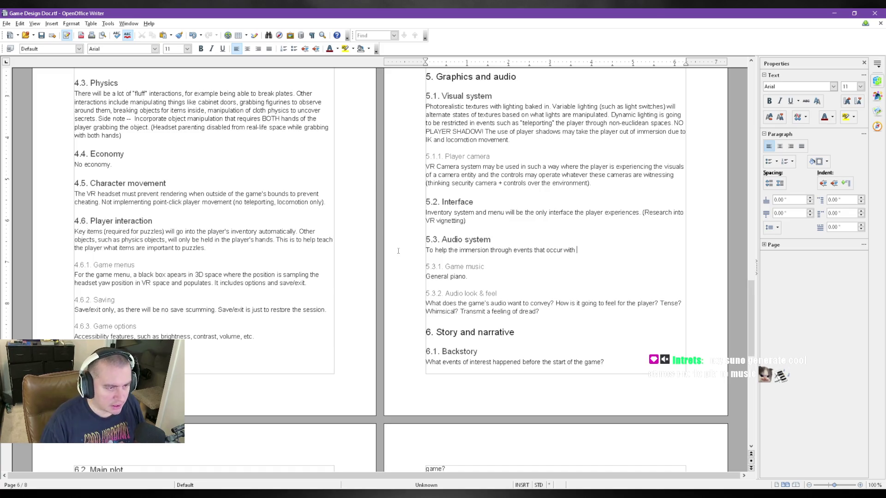
type("what is happening in the game. IE")
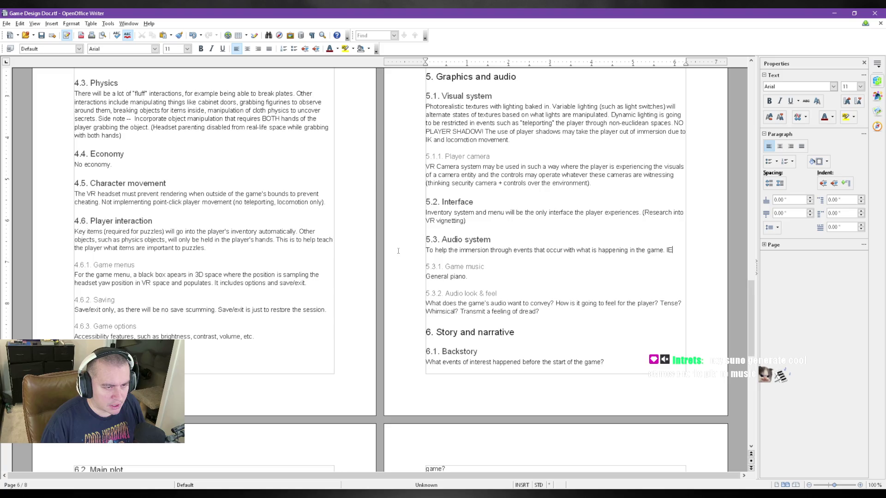
Write the Audio system description of somber opening music and tense melodic suspense music, ending with 'etc.'
key("BackSpace")
type(".E.")
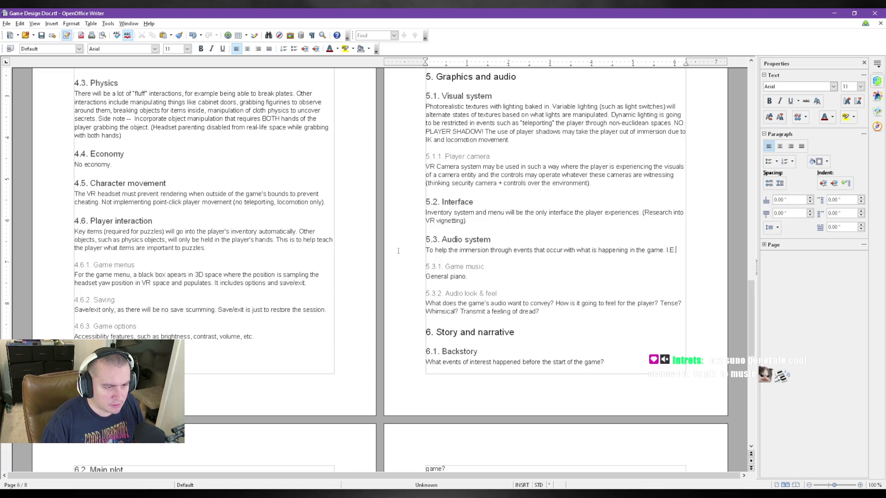
type("omber music at the start due to the father passing away")
type("to")
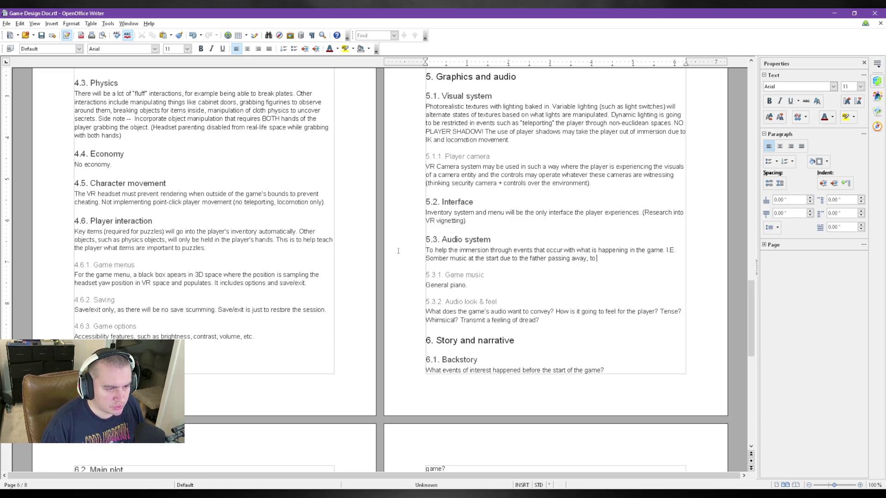
type(" tense melodic music for sus")
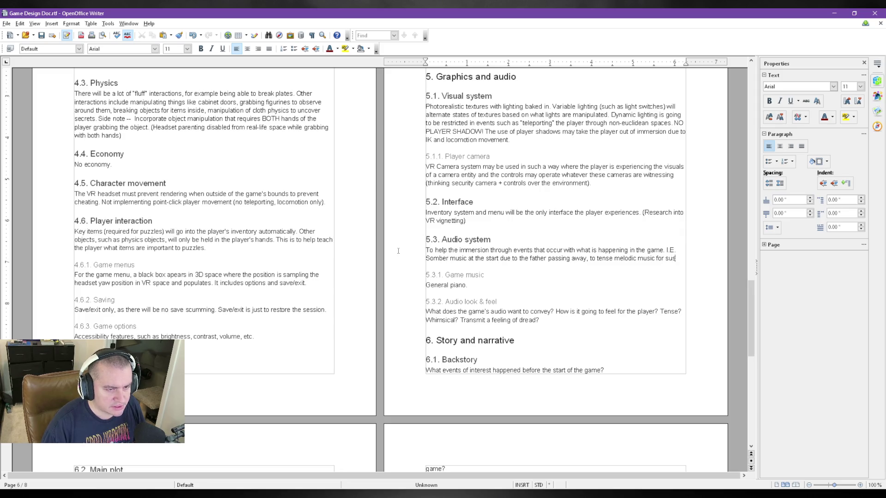
type("pense")
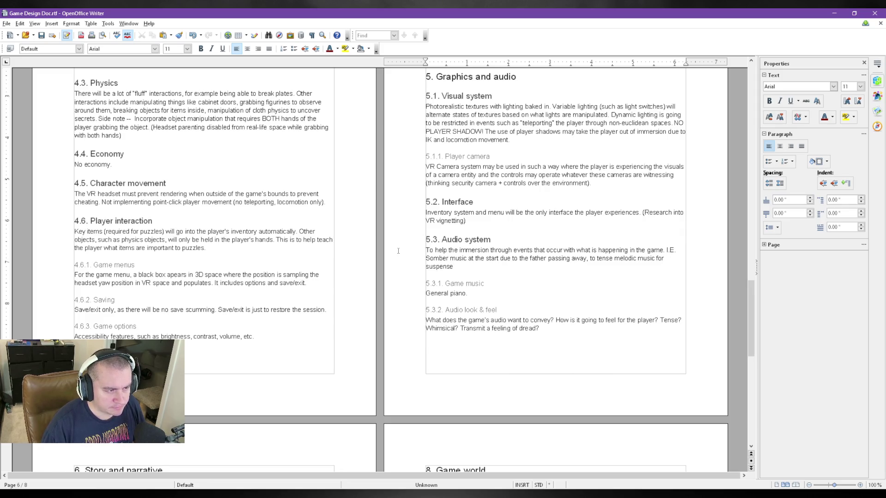
type("ect")
key("BackSpace")
key("BackSpace")
key("BackSpace")
type("etc.")
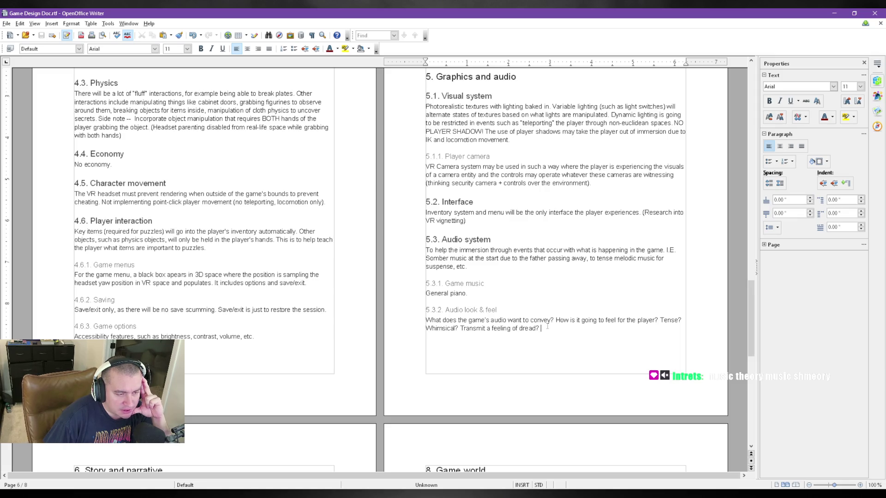
Replace the Audio look & feel question with mandatory directional audio and upstairs sounds baked with a dampened EQ
left_click_drag(548, 326, 416, 322)
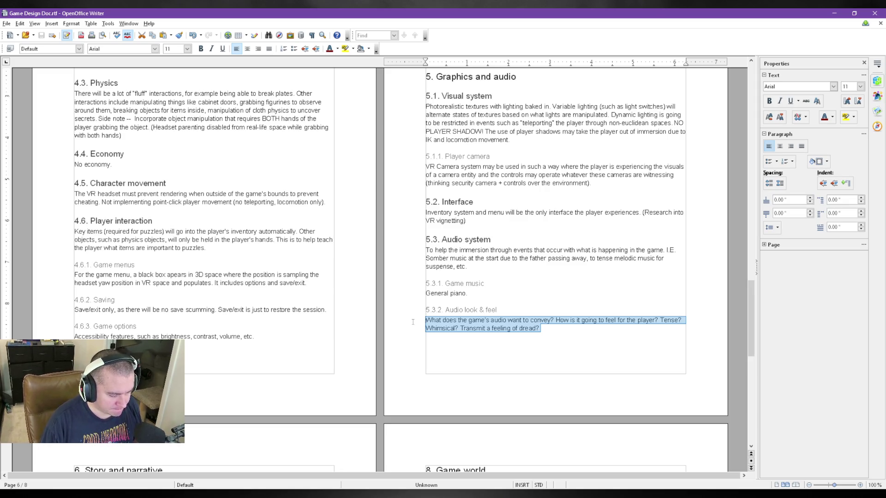
type("Directional audio is going to ")
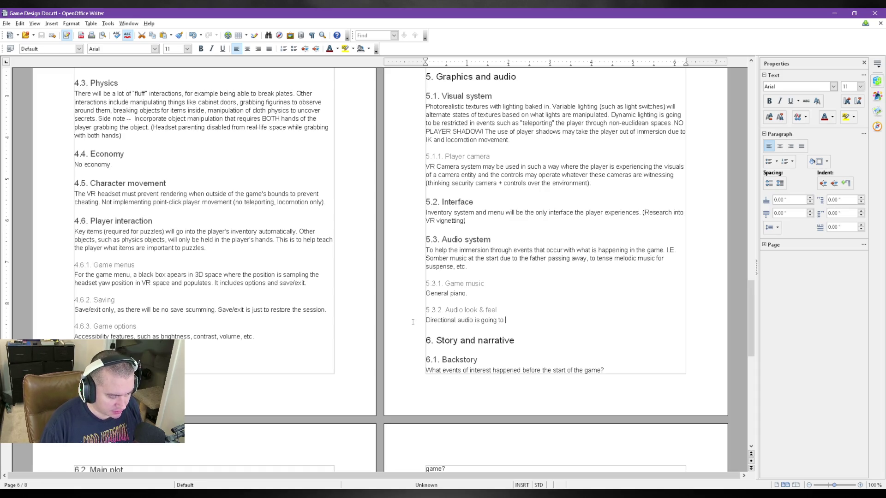
type("be ")
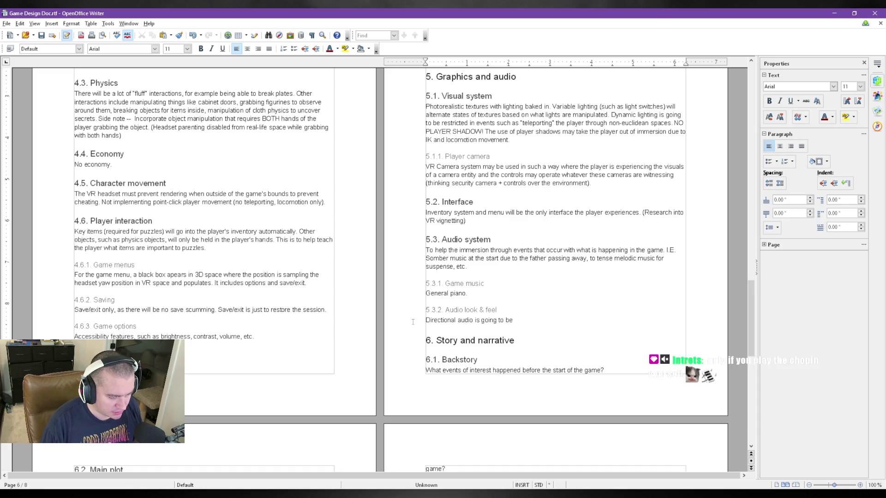
type("mandatory.")
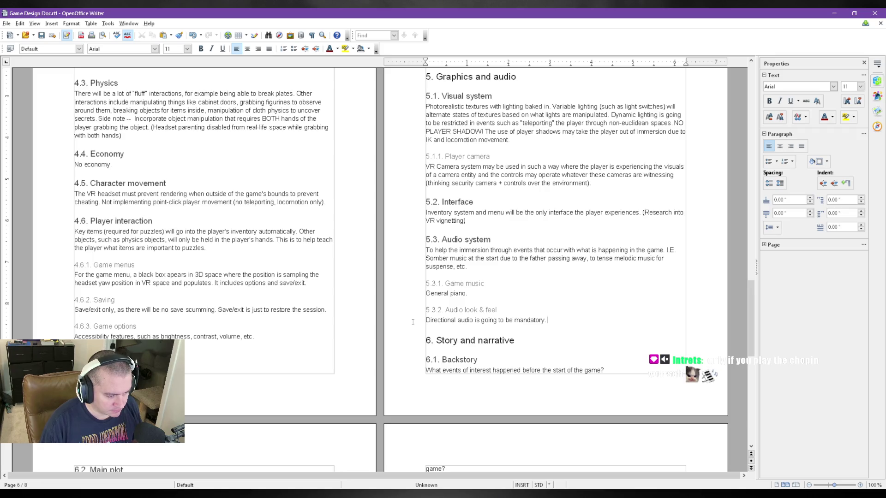
type("Some trickery may be required, ")
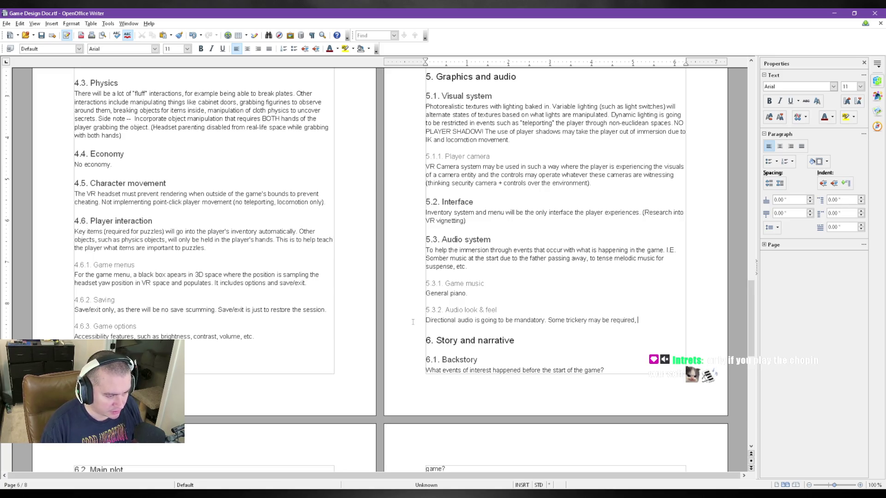
type("for example, sou")
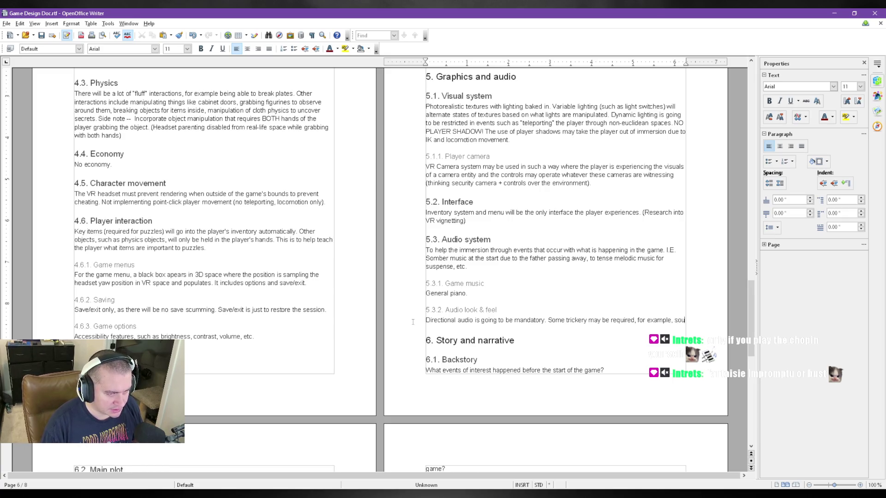
type("nds that are ")
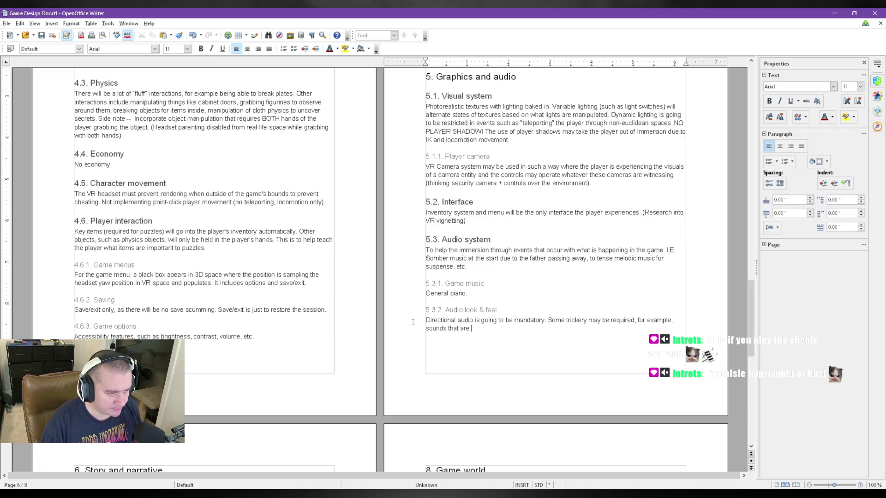
type("located a floor above the player is j")
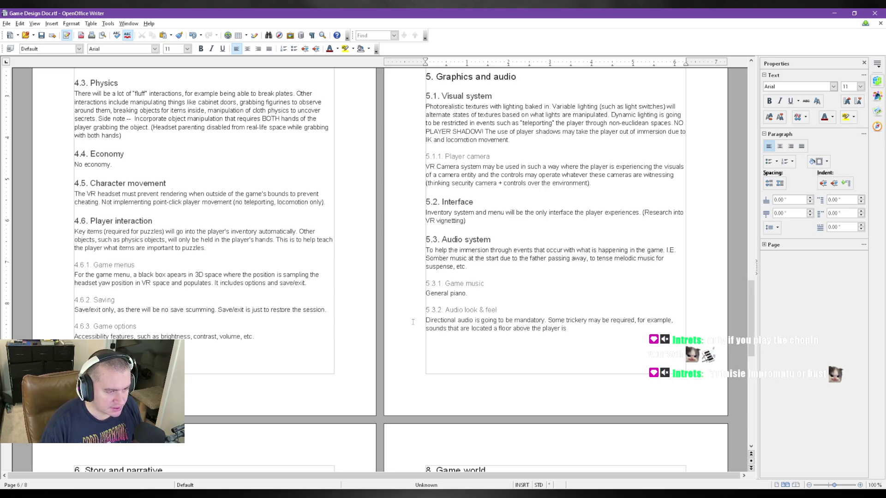
type("ust audio baked in with a mudded")
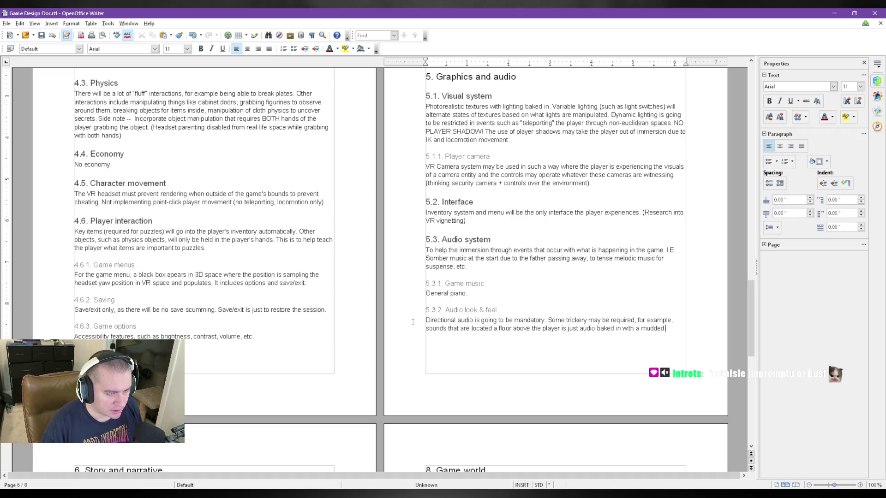
key("BackSpace")
key("BackSpace")
key("BackSpace")
type("dampened EQ")
key("BackSpace")
key("BackSpace")
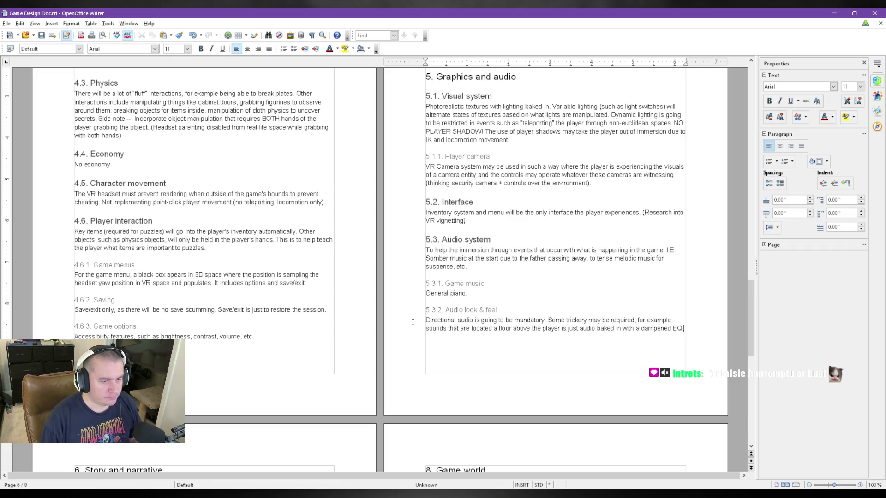
type(".")
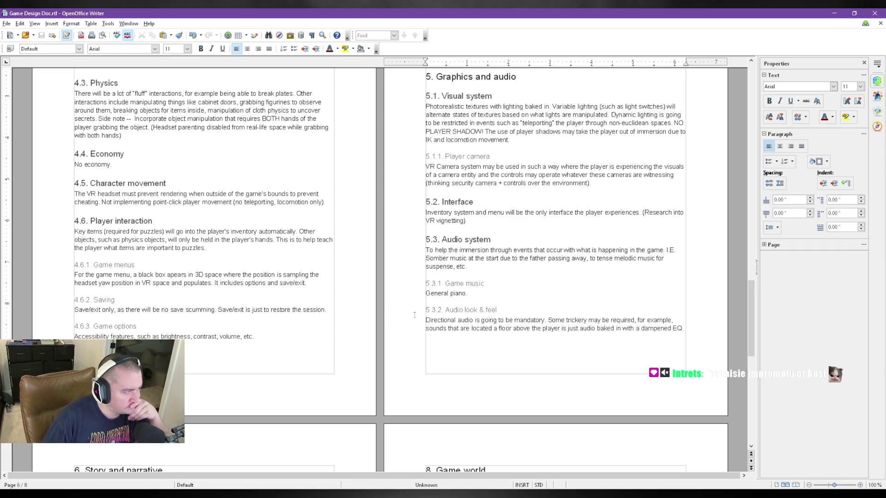
key("BackSpace")
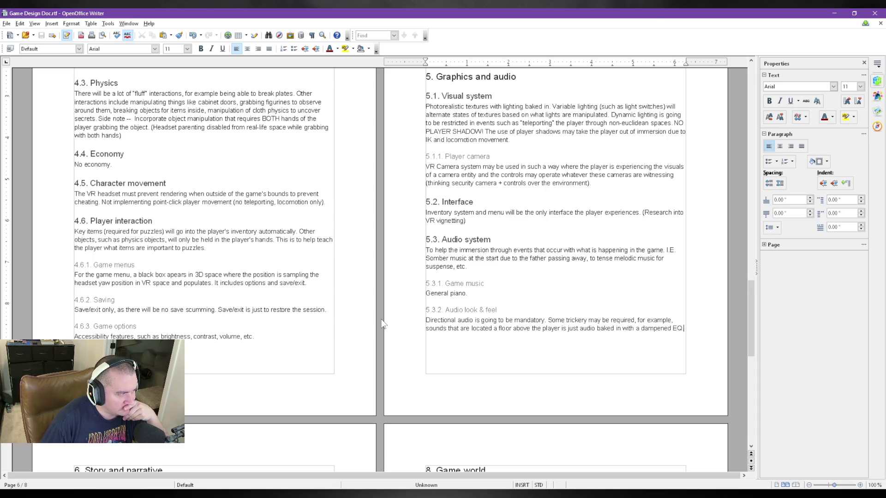
scroll(383, 323, "down", 5)
scroll(382, 317, "down", 1)
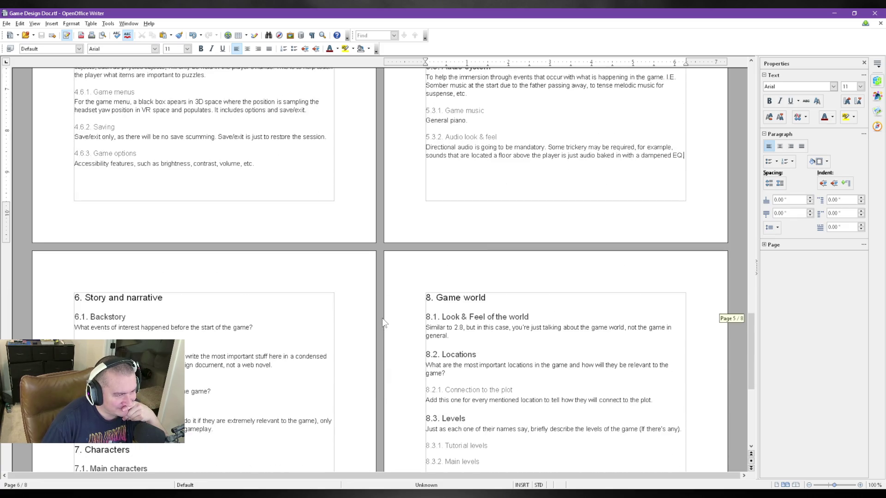
scroll(382, 318, "down", 3)
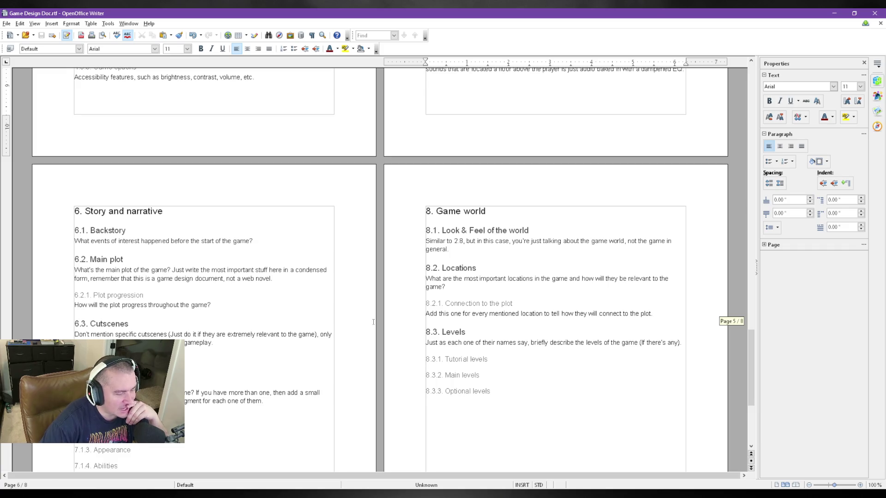
Review the Story and narrative, Characters and Game world sections via Main plot, Personality and Cutscenes
left_click(238, 259)
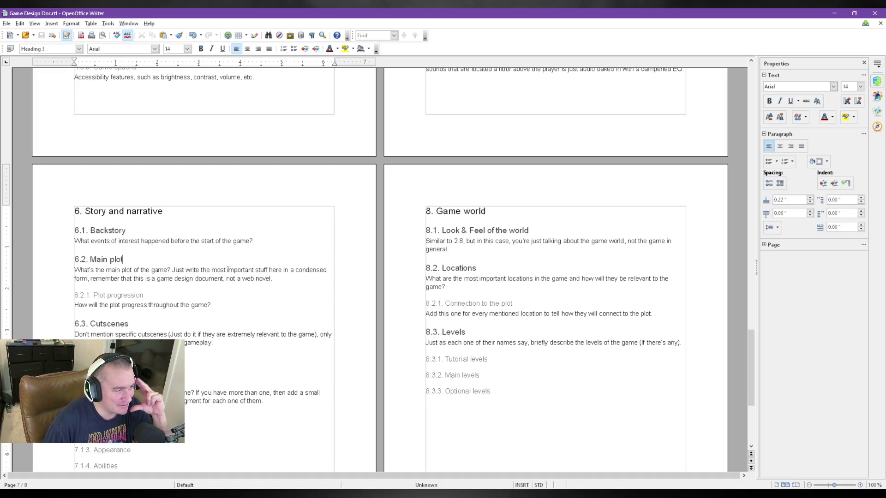
scroll(228, 278, "up", 3)
scroll(229, 285, "down", 2)
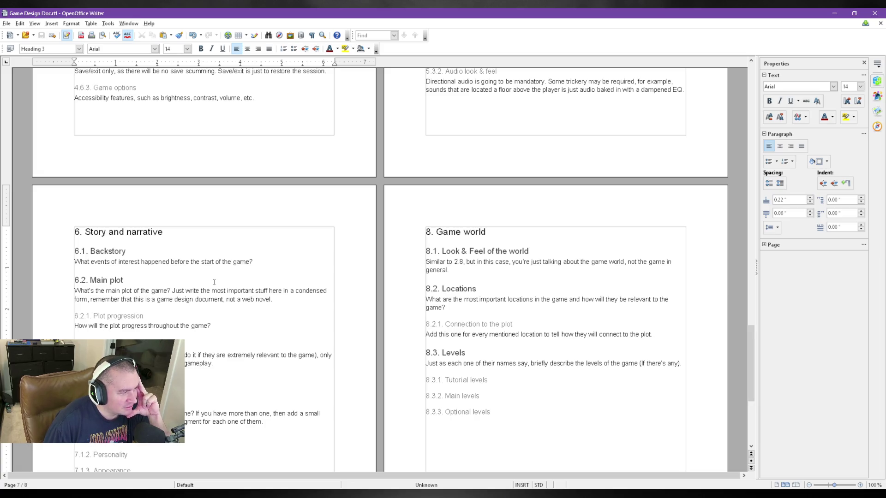
scroll(214, 283, "down", 3)
scroll(213, 282, "down", 2)
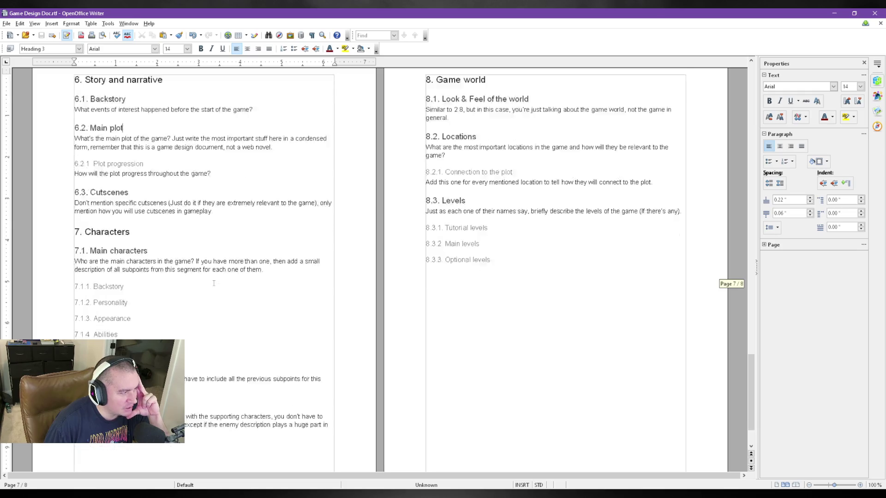
scroll(214, 283, "down", 1)
scroll(214, 284, "up", 5)
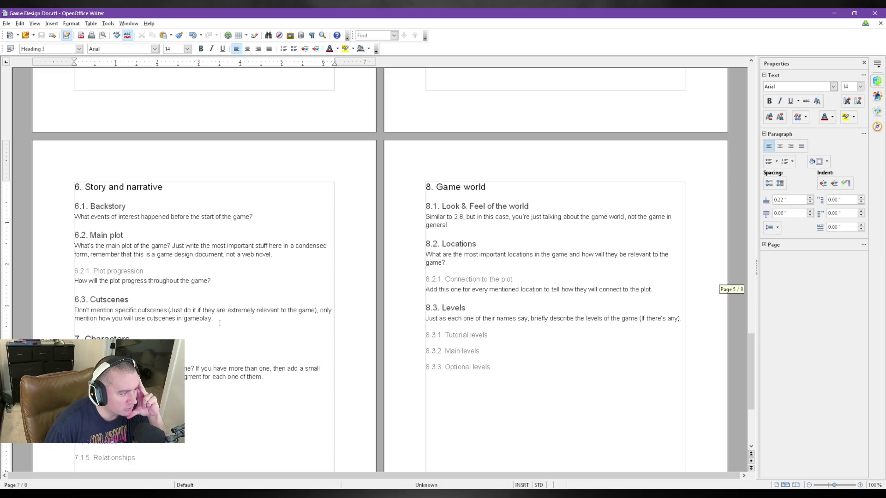
scroll(264, 332, "down", 3)
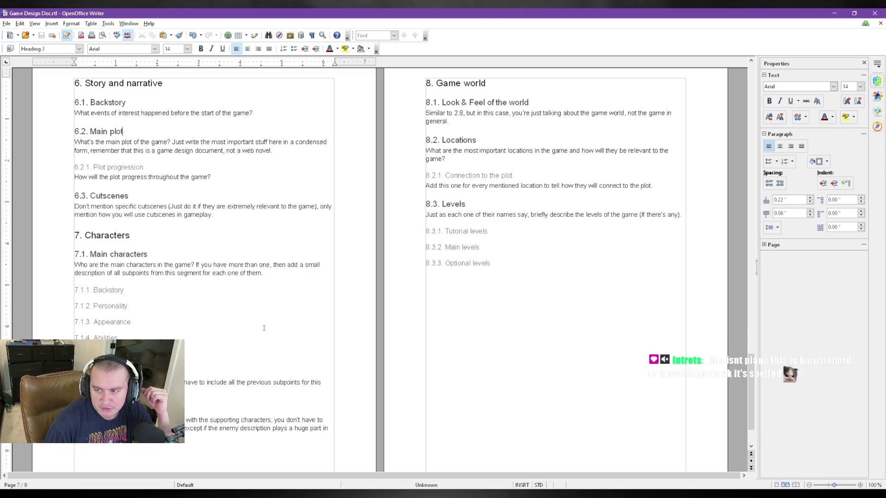
left_click(253, 300)
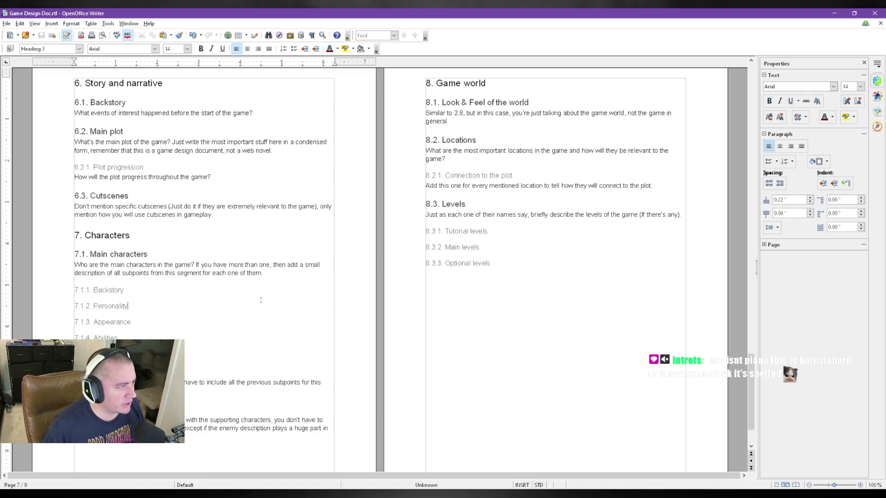
scroll(133, 257, "up", 3)
scroll(133, 257, "down", 2)
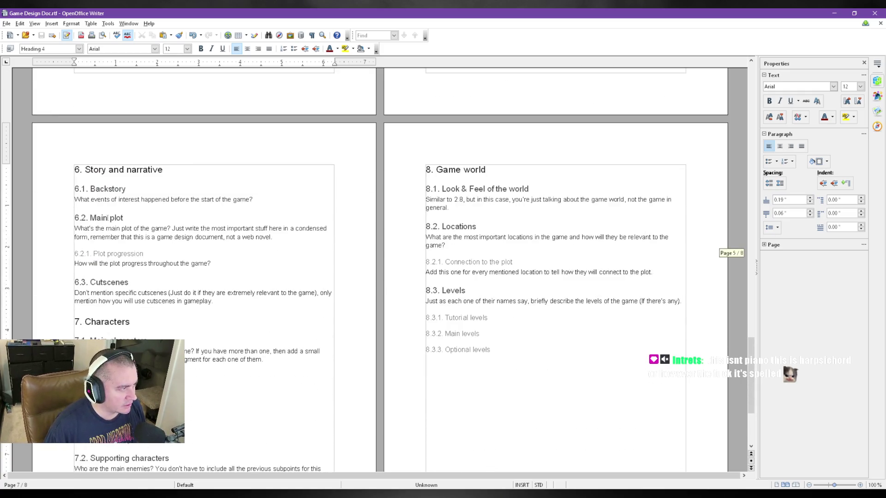
left_click(228, 292)
scroll(227, 293, "down", 3)
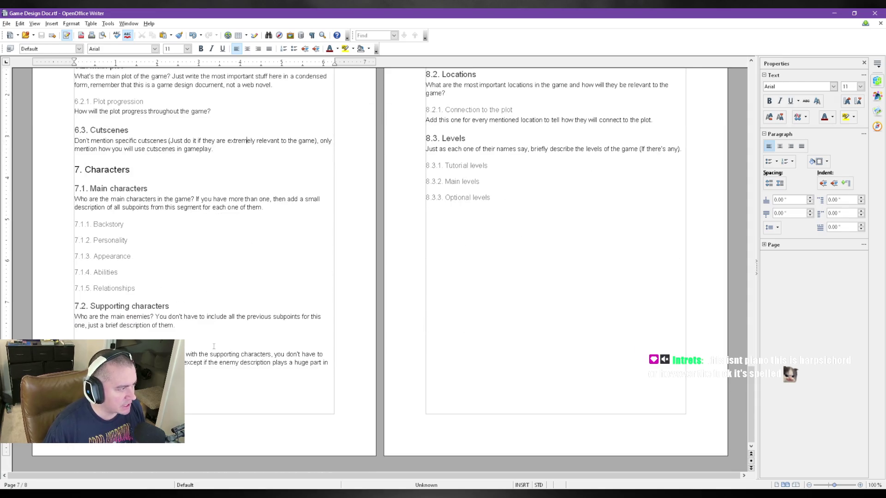
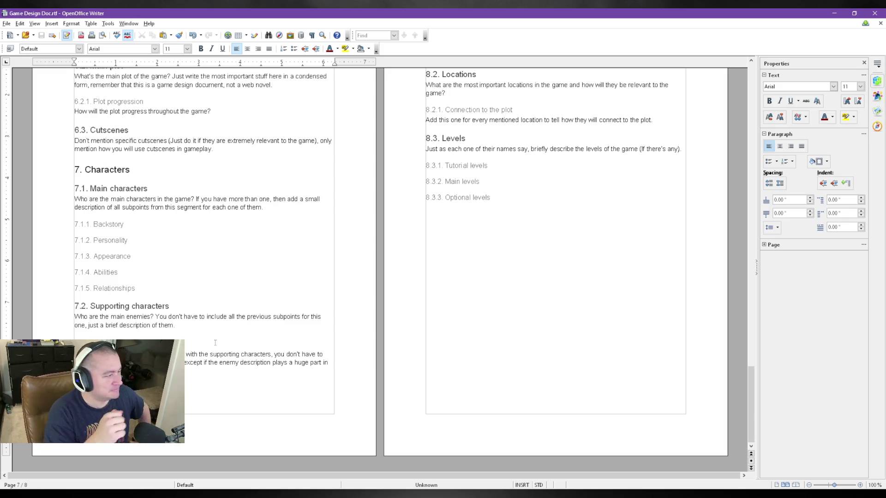
Place the cursor at the end of the 7.1.4 Abilities line without changing the document
left_click(231, 271)
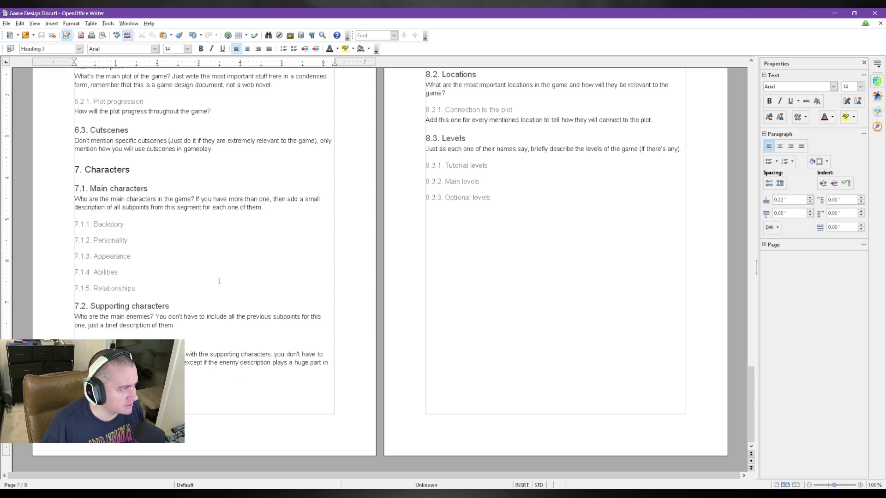
scroll(225, 296, "up", 3)
scroll(509, 360, "down", 3)
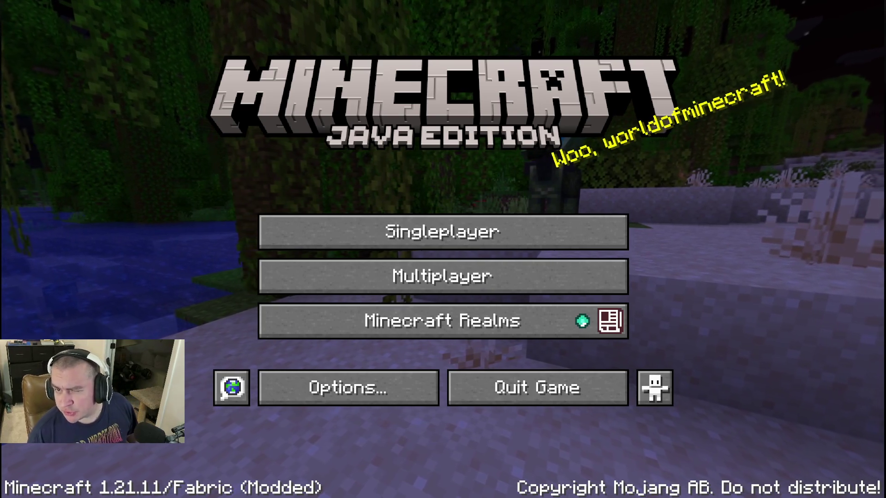
Load the saved survival world "tuh" from the Singleplayer world list
left_click(359, 230)
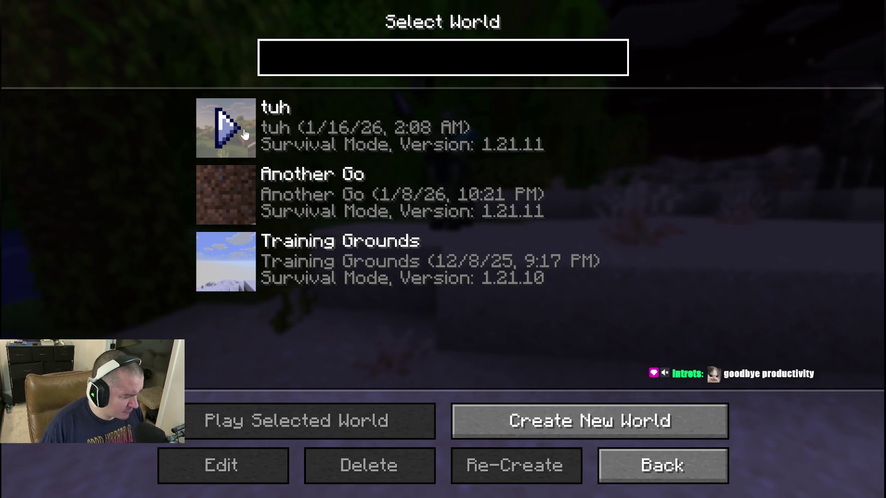
left_click(212, 131)
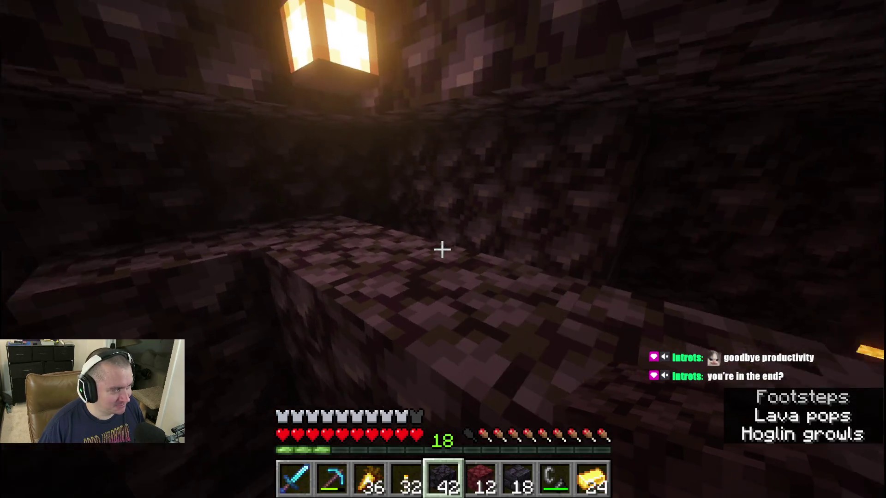
Walk out of the tunnel with the sword ready and pick up the dropped ancient debris (now 43)
key("1")
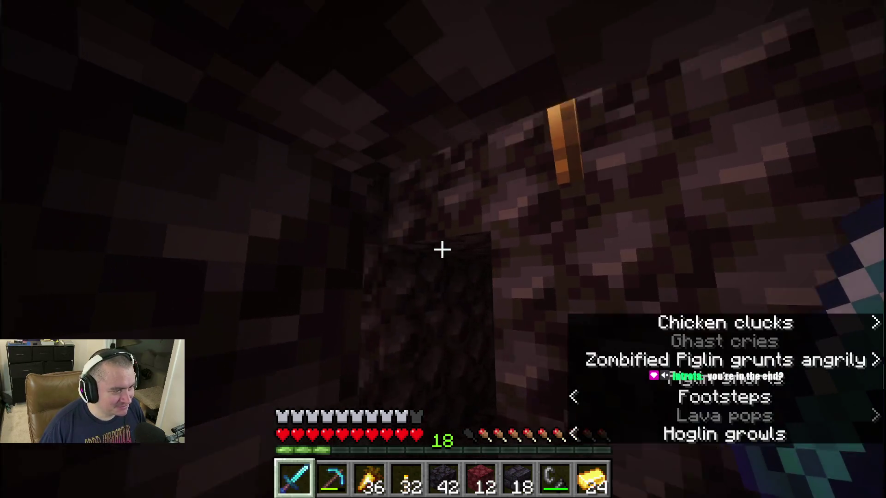
key("w")
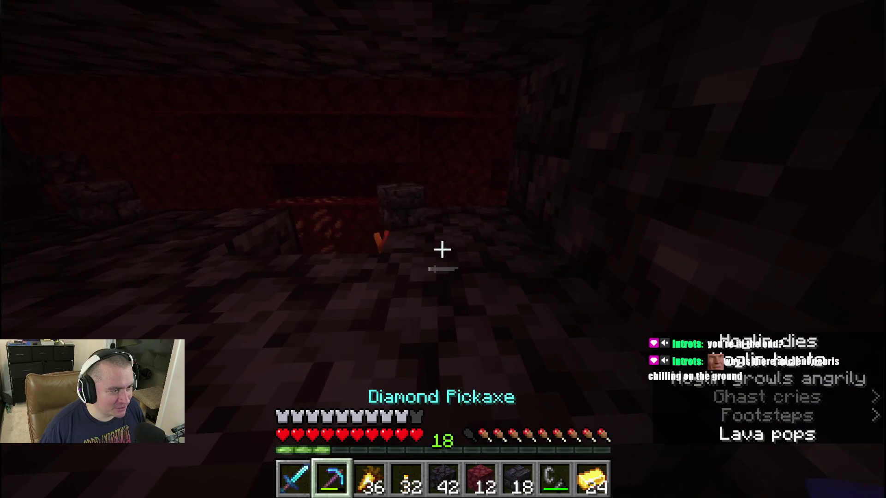
key("w")
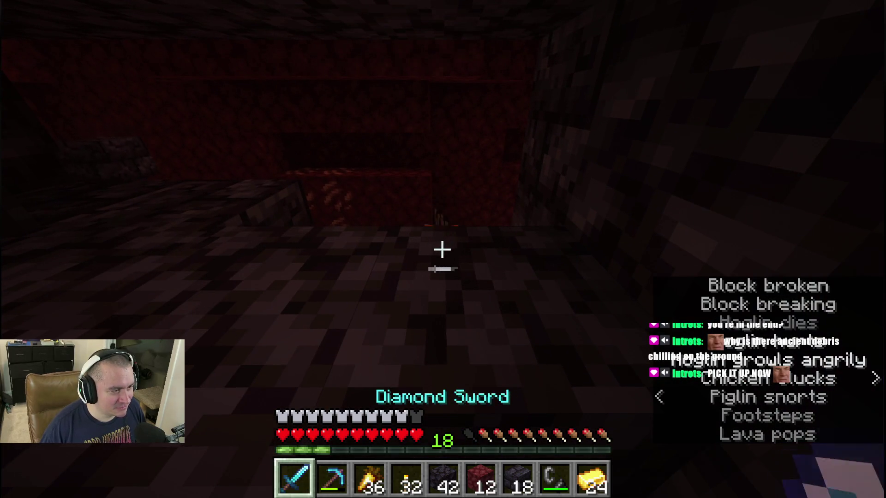
key("w")
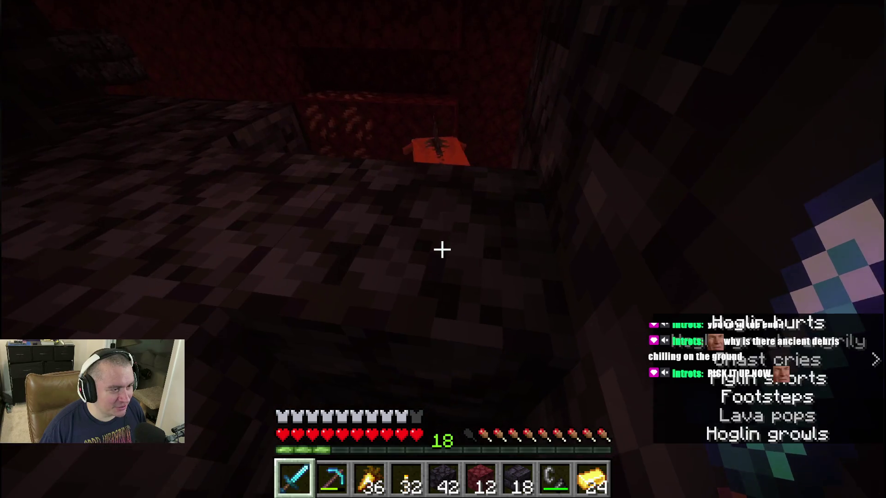
key("1")
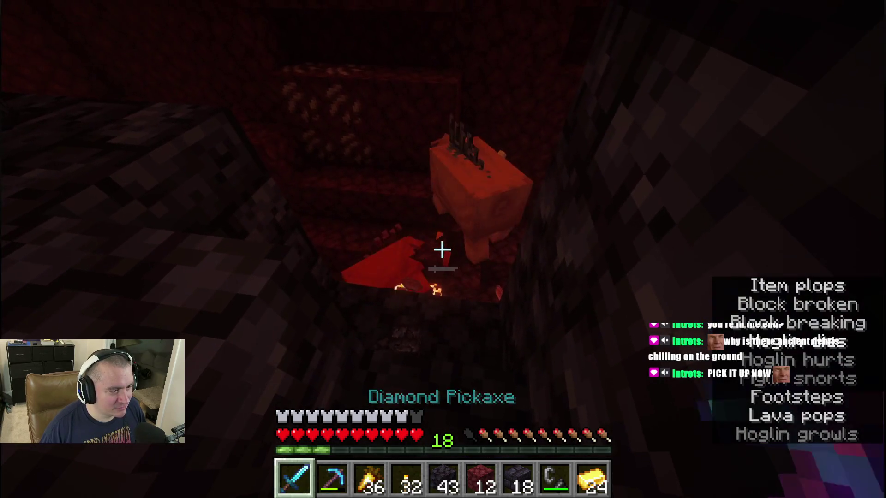
Kill the hoglins with the diamond sword, then head back into the dark tunnel
left_click(443, 249)
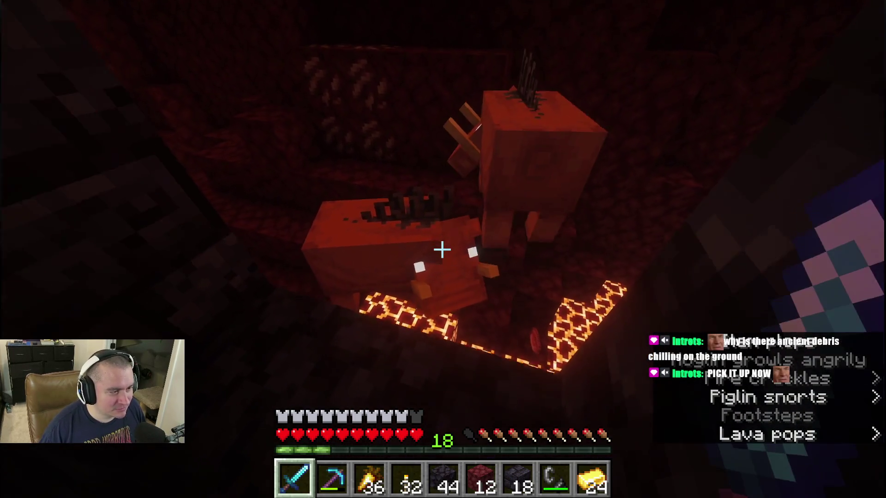
left_click(442, 249)
left_click(442, 249)
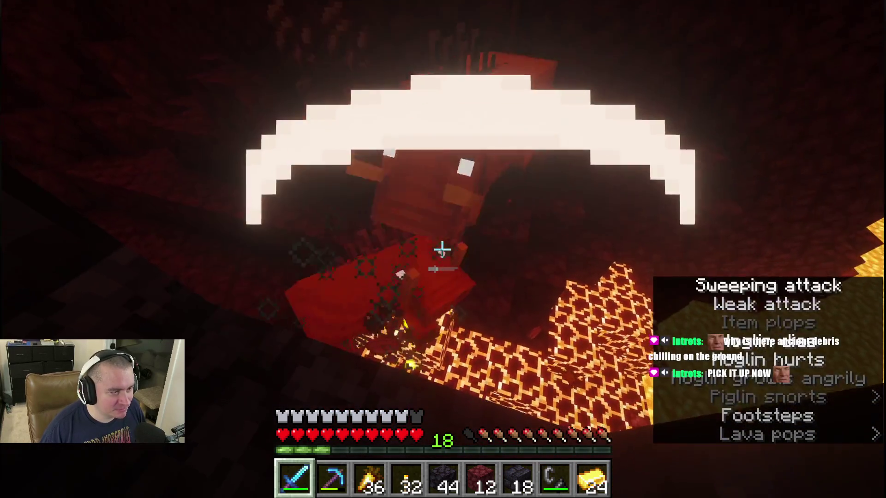
left_click(442, 249)
left_click(442, 250)
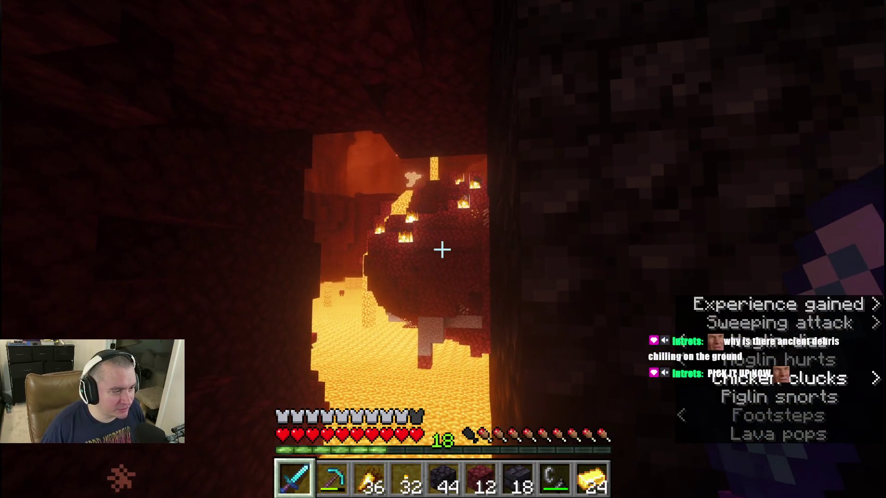
key("w")
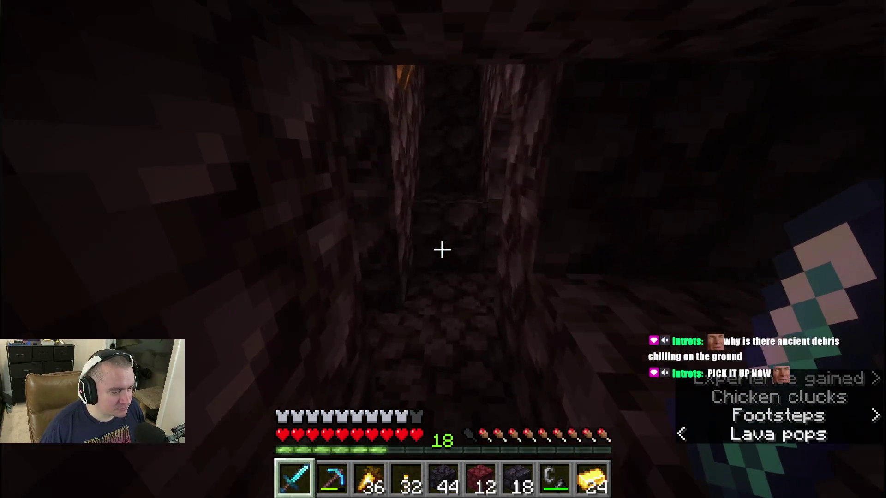
Carry a torch through the tunnels to the blackstone chest room and bring up the inventory
key("5")
key("1")
key("4")
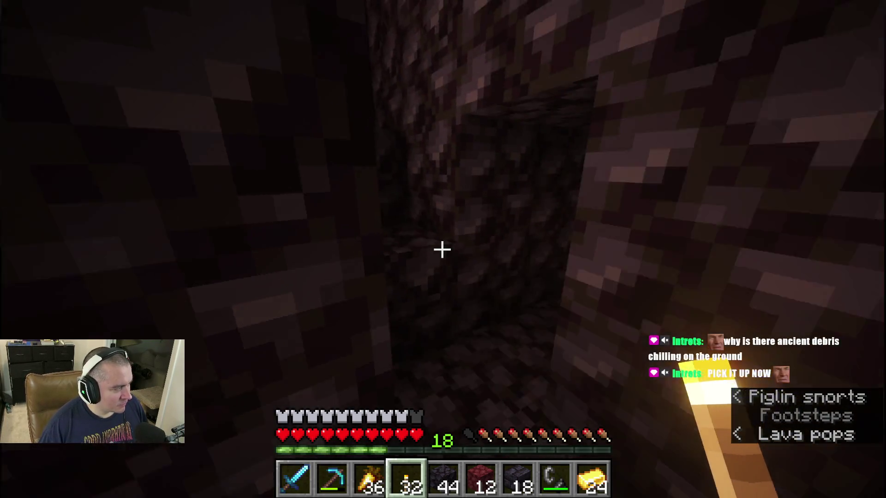
key("w")
key("w")
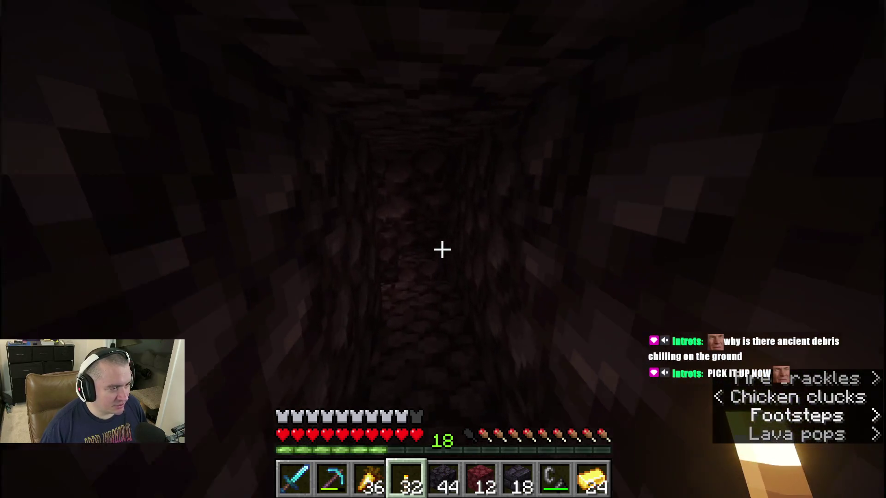
key("w")
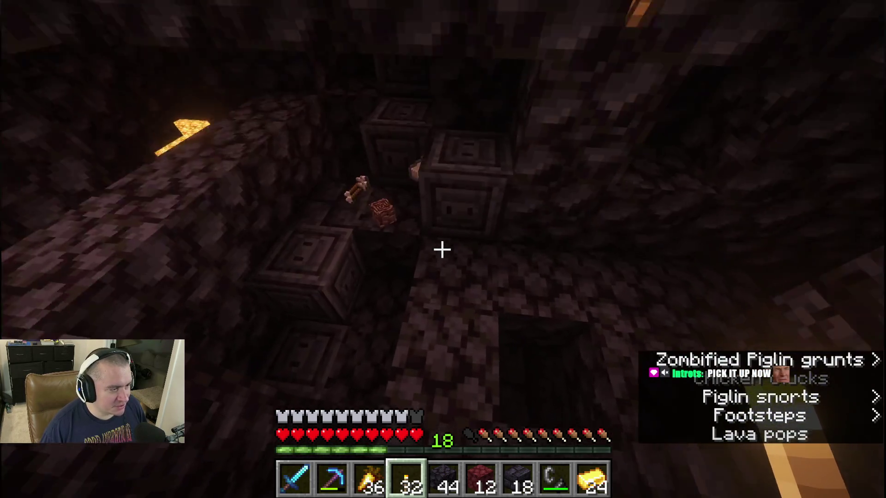
key("e")
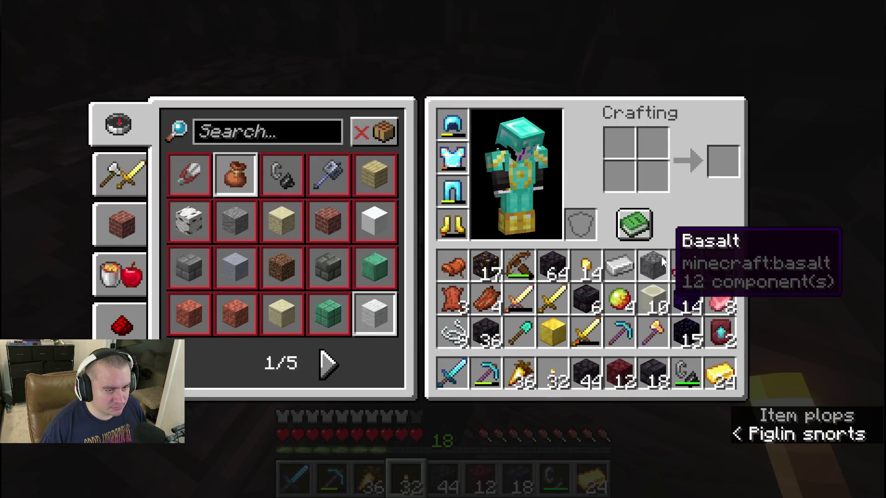
Store the carried four-item stack in an empty inventory slot and return to the tunnel
left_click(803, 215)
key("e")
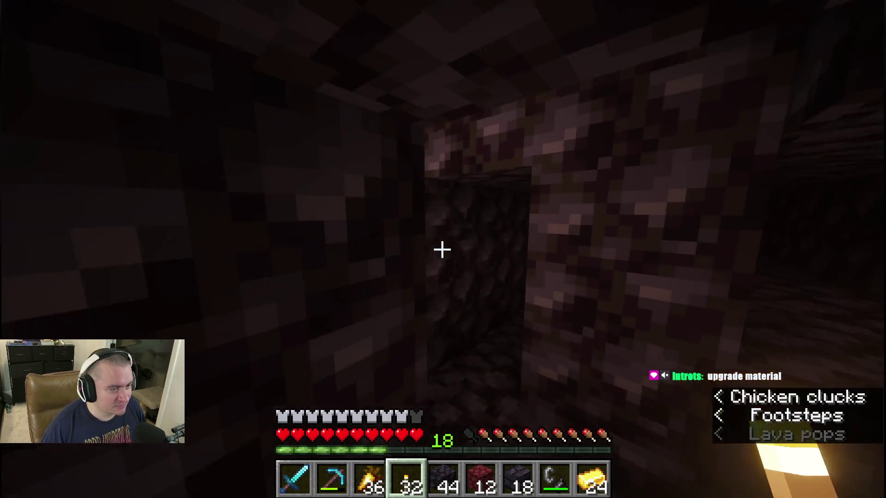
Follow the torch-lit tunnel past the zombified piglin with the sword drawn and drop into the fortress
key("w")
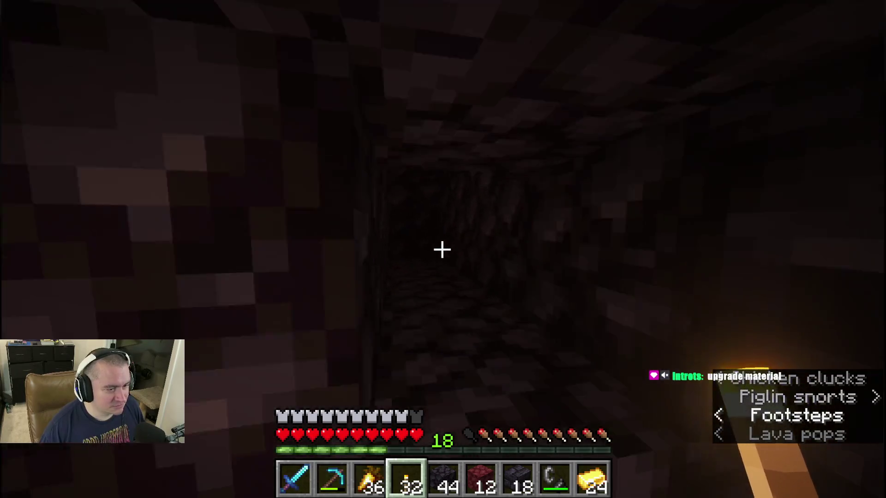
key("w")
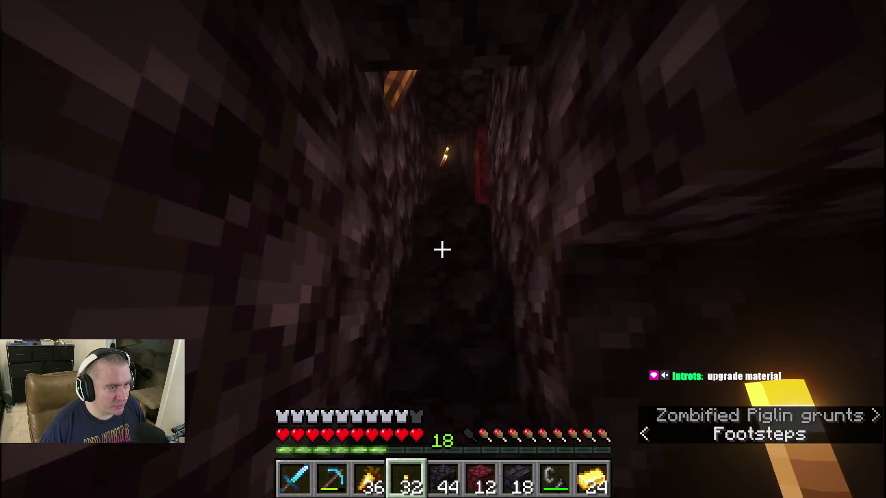
key("w")
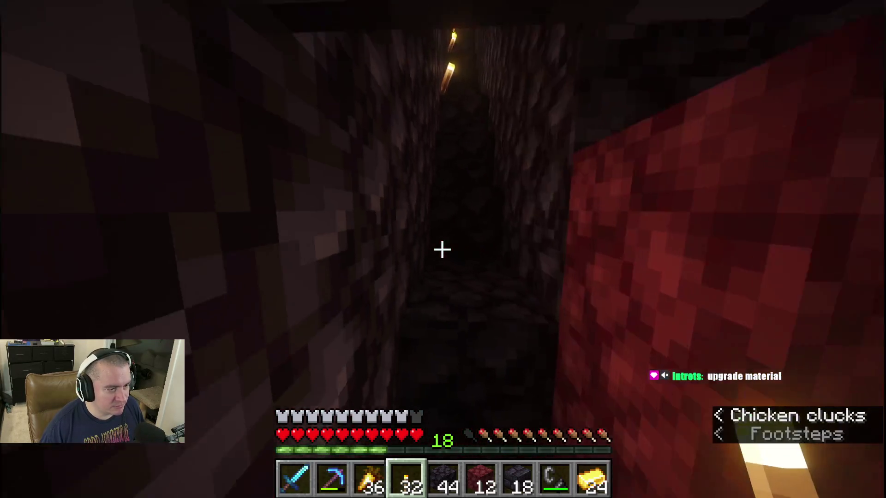
key("w")
key("w")
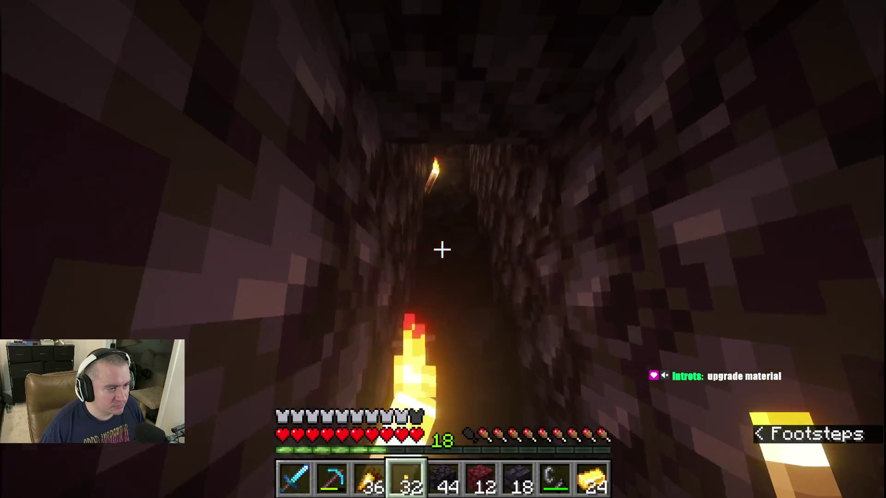
key("w")
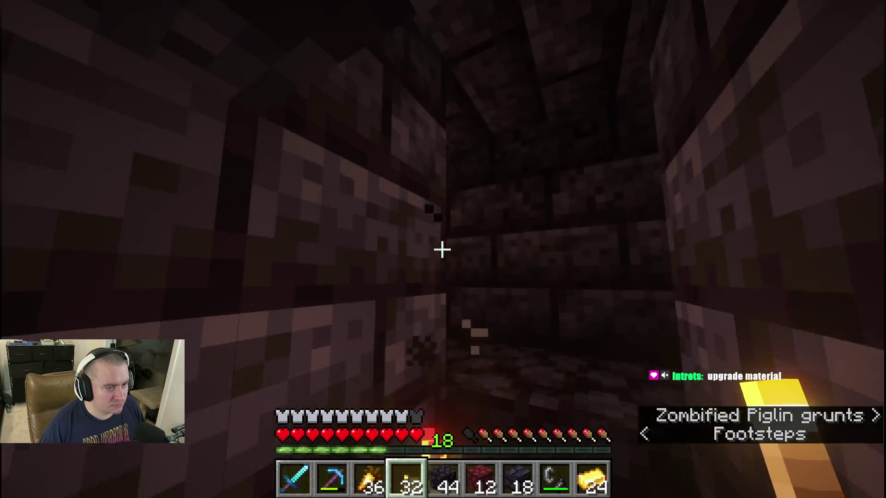
key("w")
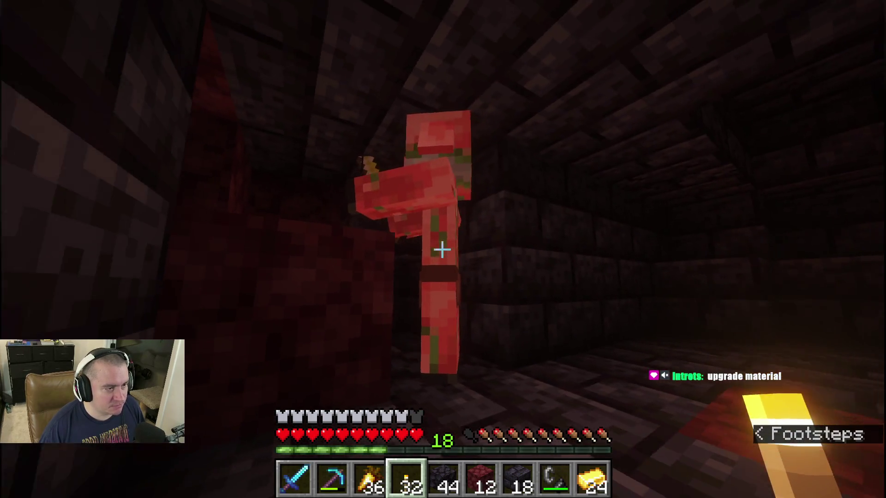
key("1")
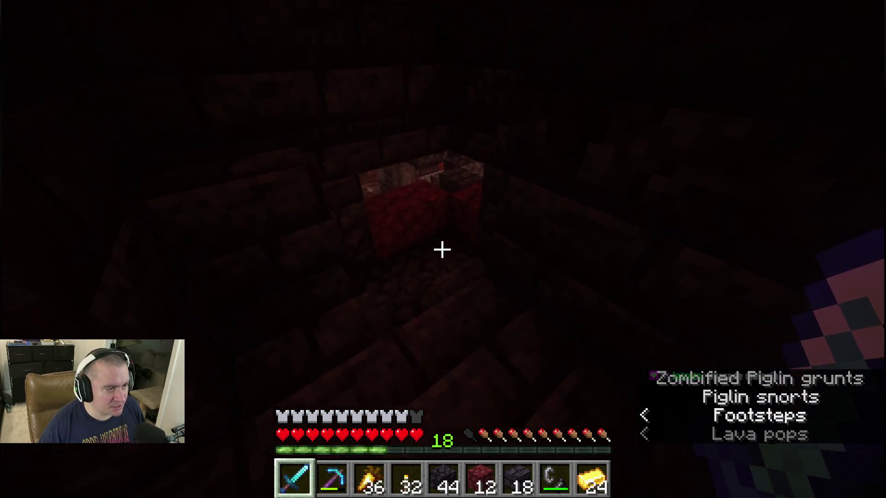
key("w")
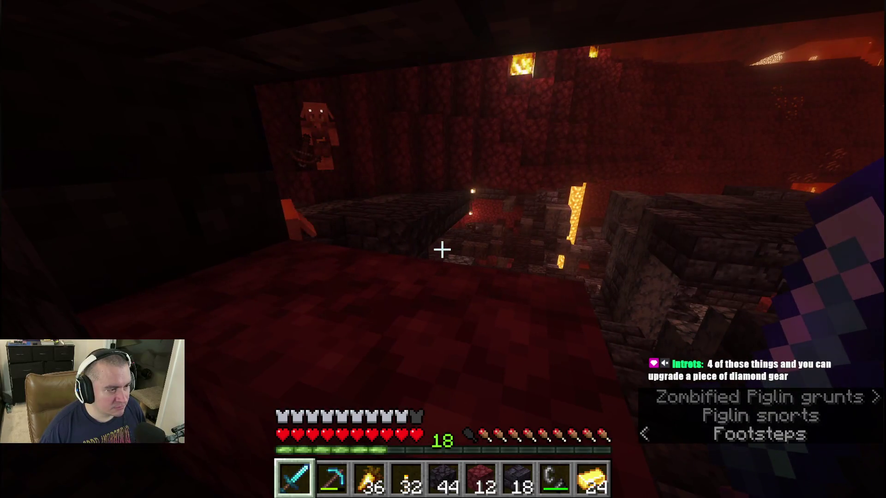
Break a fortress block with the pickaxe, hold blackstone, explore the ramparts and bring up the inventory
key("2")
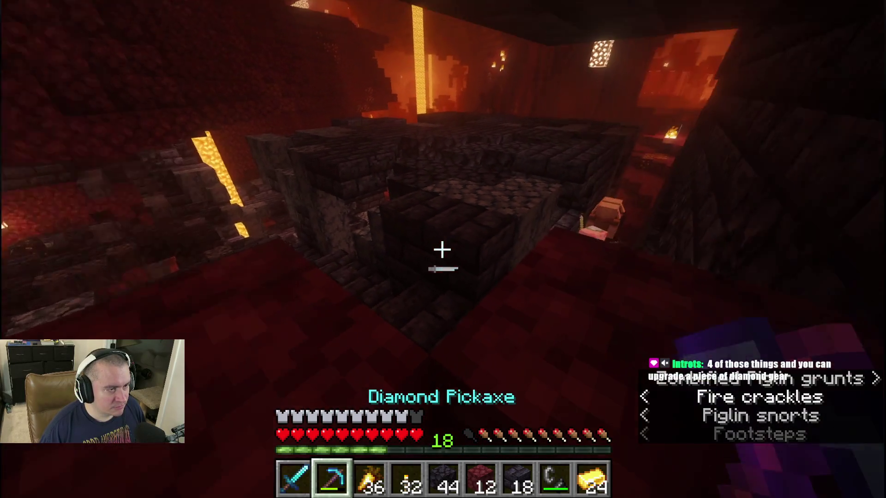
left_click(443, 250)
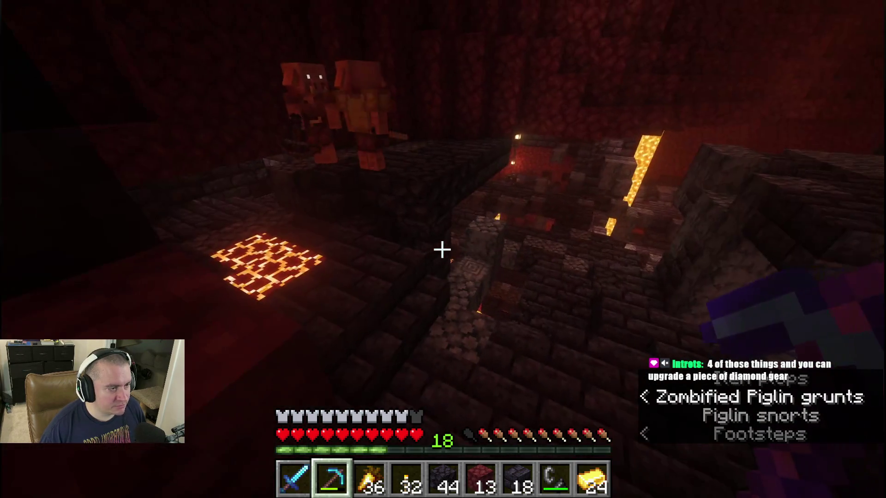
key("5")
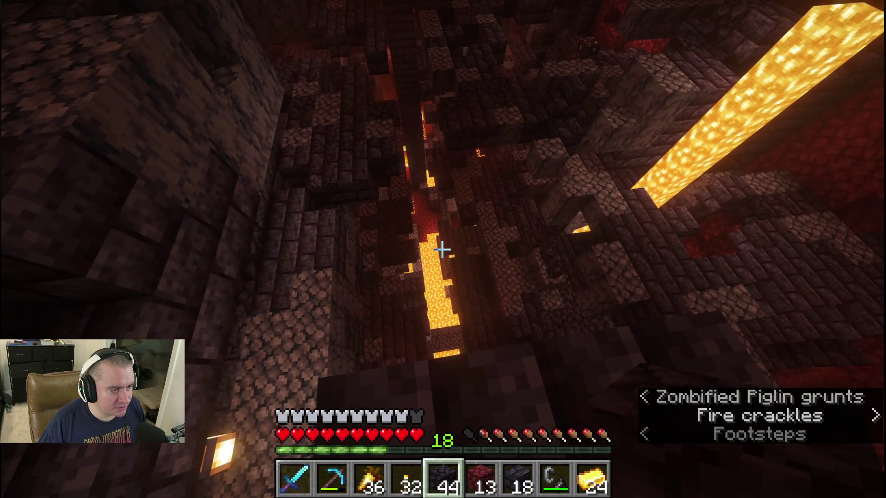
key("e")
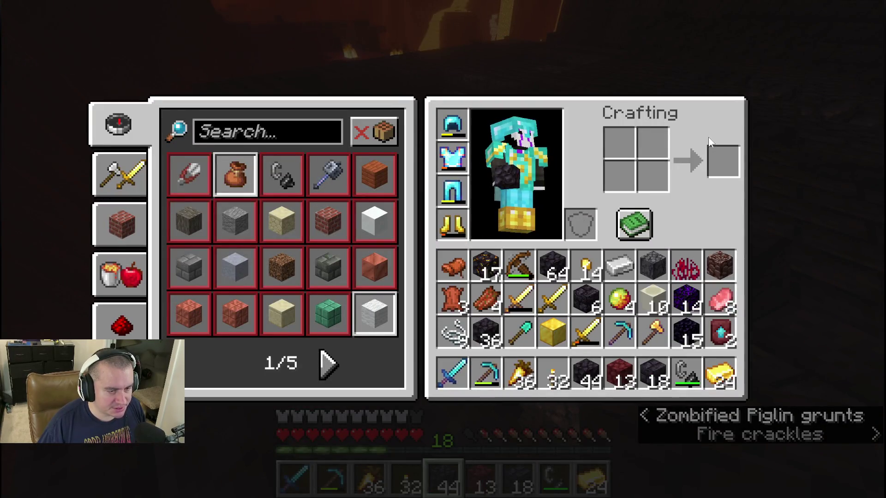
Close the inventory and return to the netherrack ledge above the lava-lit cavern
key("e")
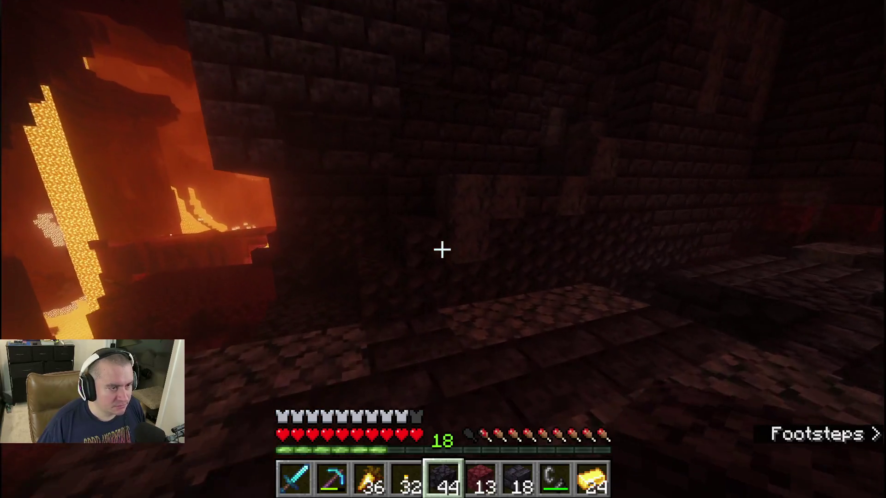
Place blackstone against the wall, carry torches down the nether brick corridor to the ledge and draw the sword
right_click(441, 250)
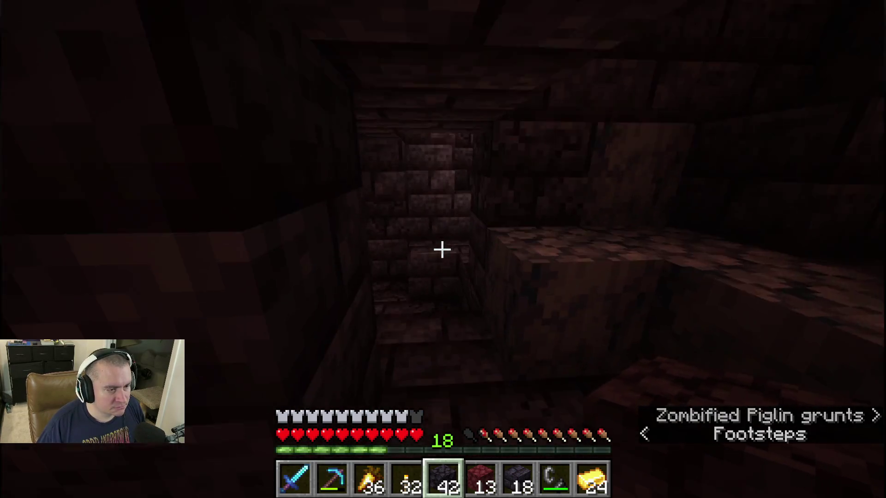
key("4")
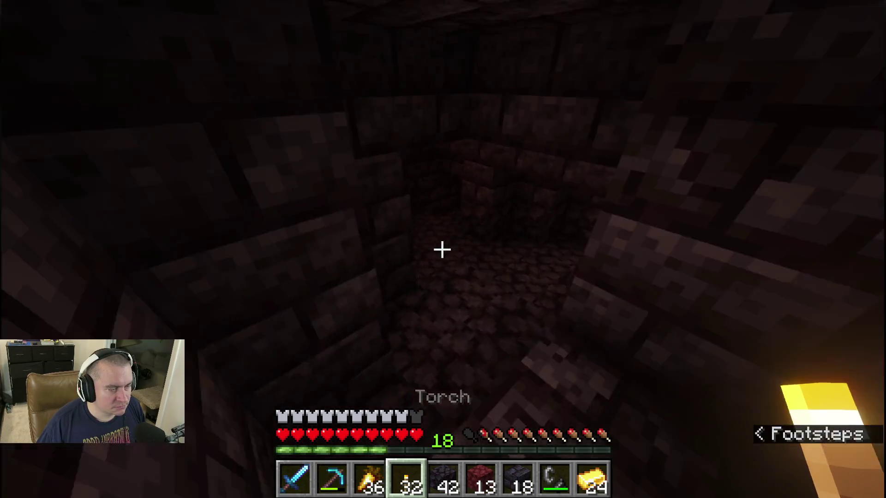
key("w")
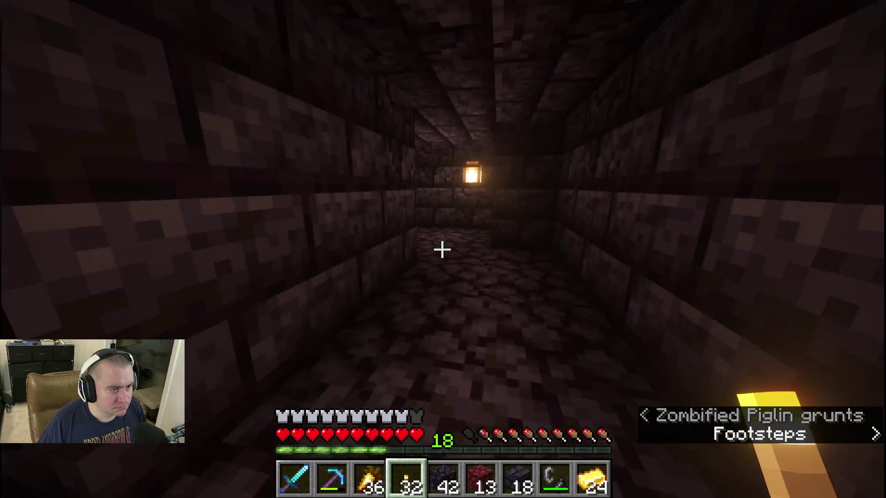
key("w")
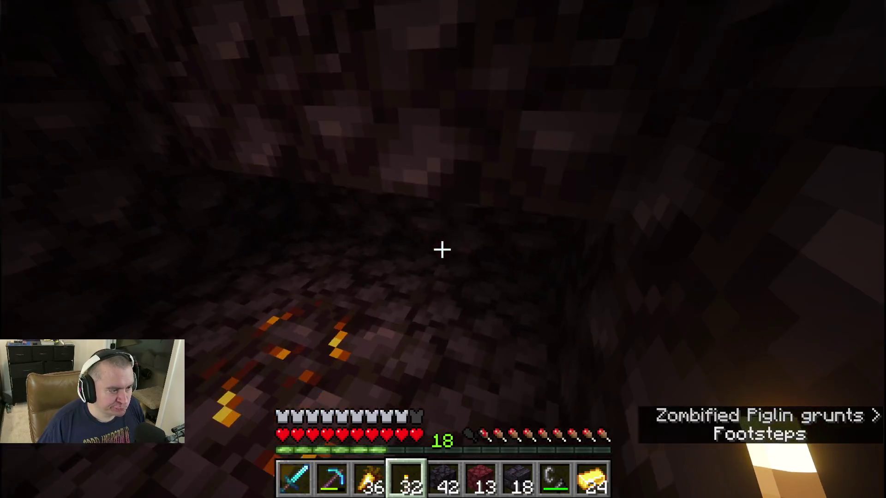
key("w")
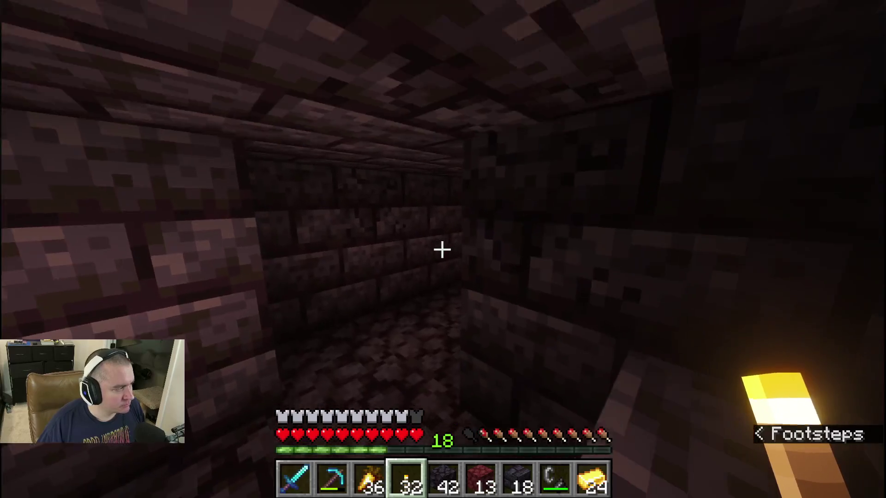
key("w")
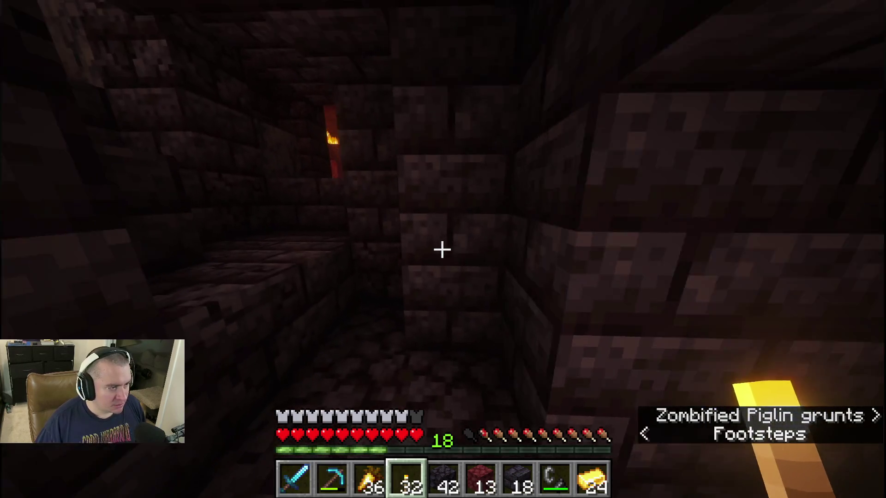
key("w")
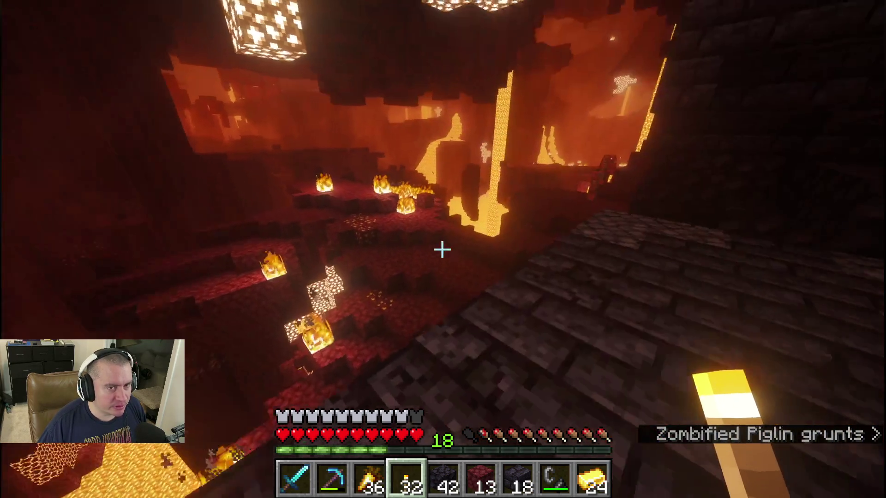
key("1")
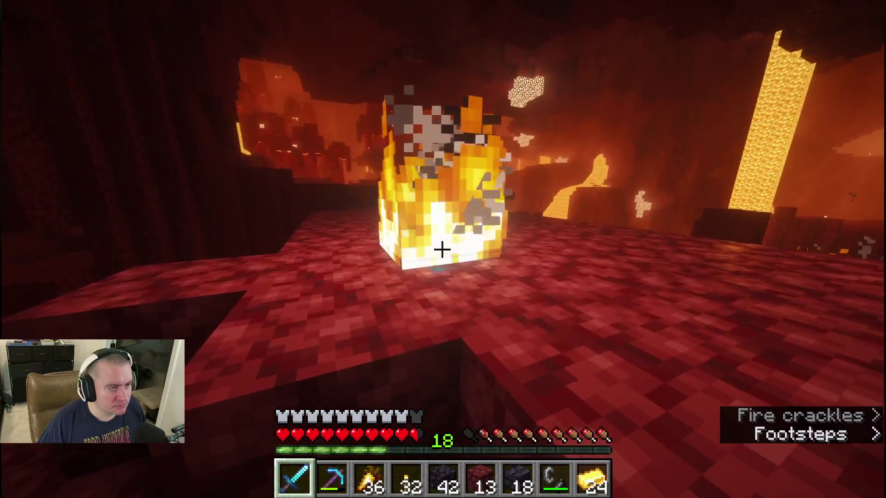
Extinguish the fires on the crimson ground and break a netherrack block toward the lava lake
left_click(443, 249)
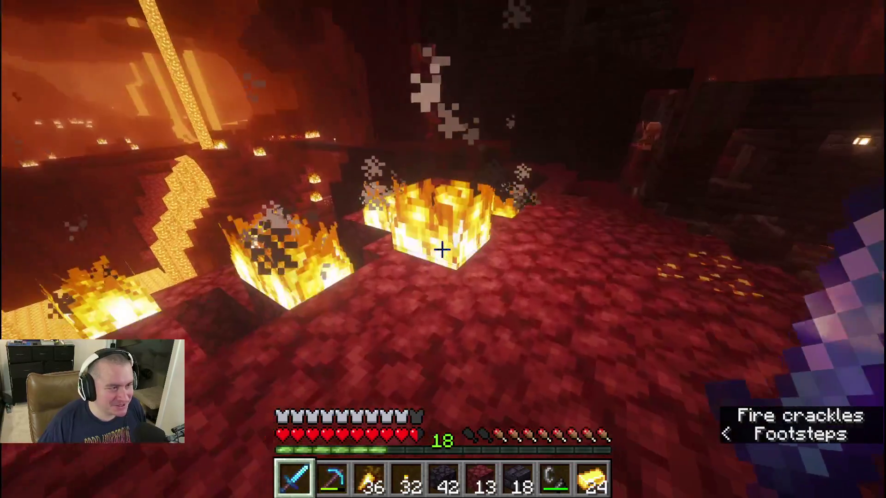
left_click(441, 249)
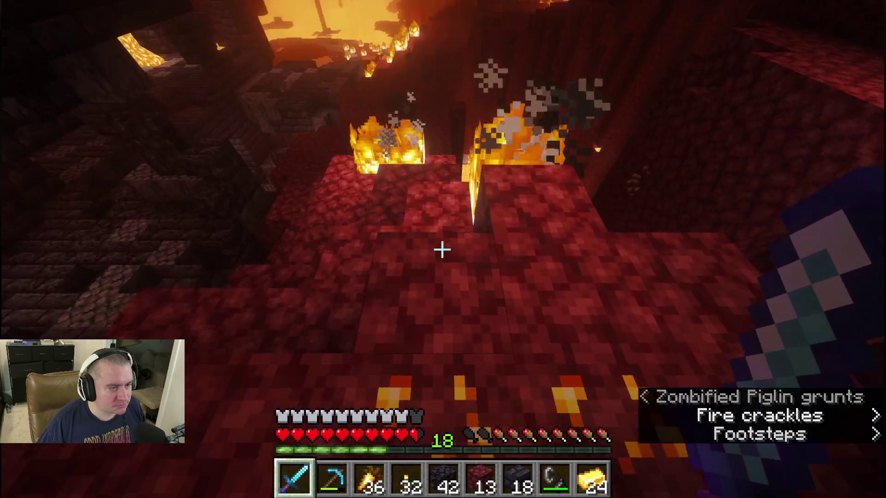
left_click(443, 250)
left_click(443, 249)
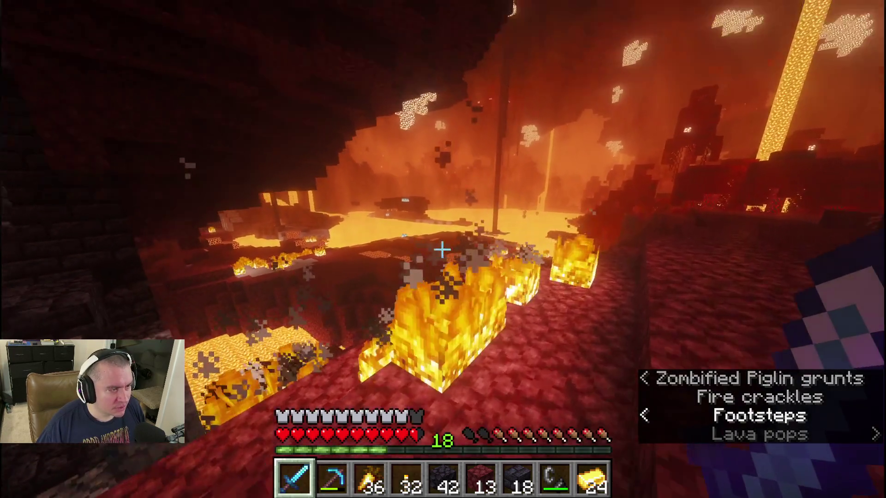
key("5")
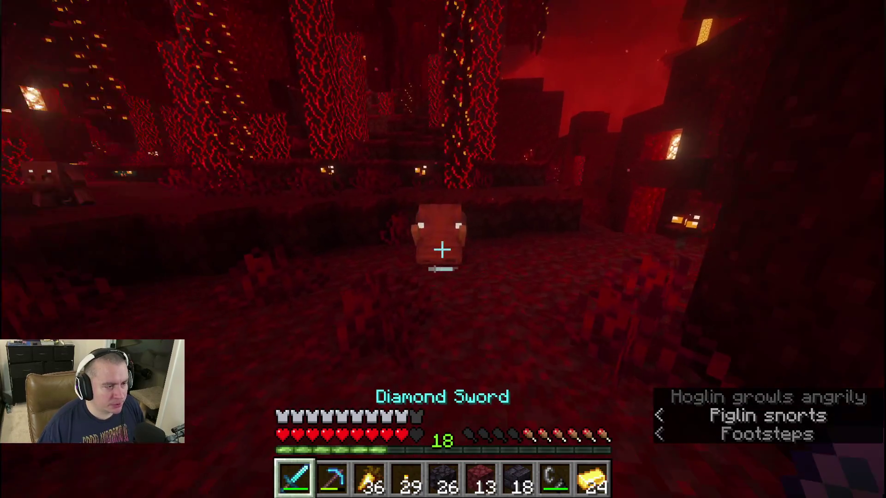
Kill the hoglin in the crimson forest with the diamond sword
left_click(443, 249)
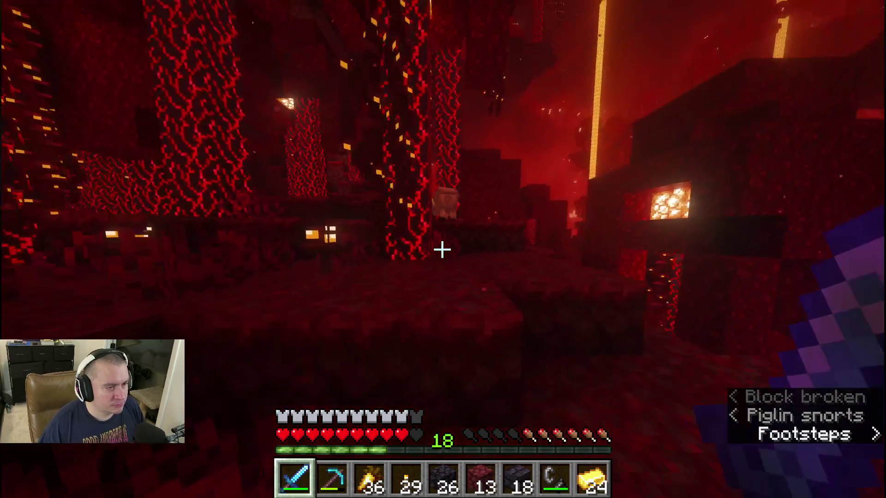
key("w")
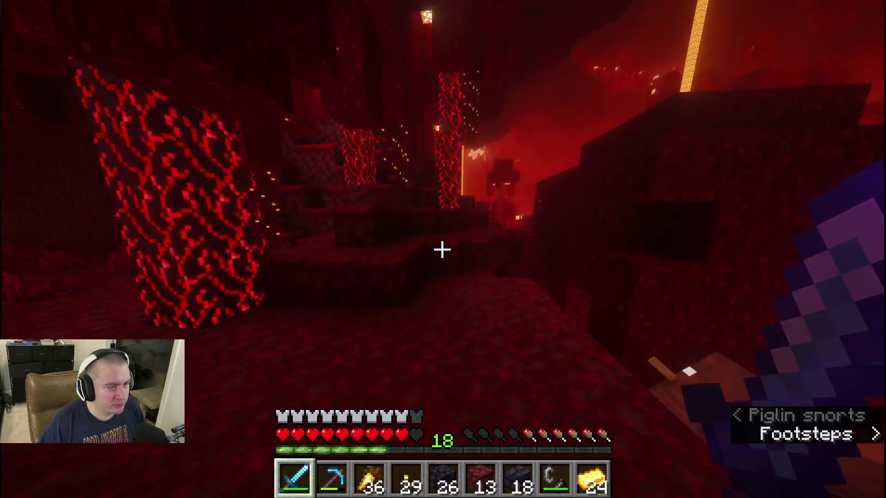
left_click(442, 249)
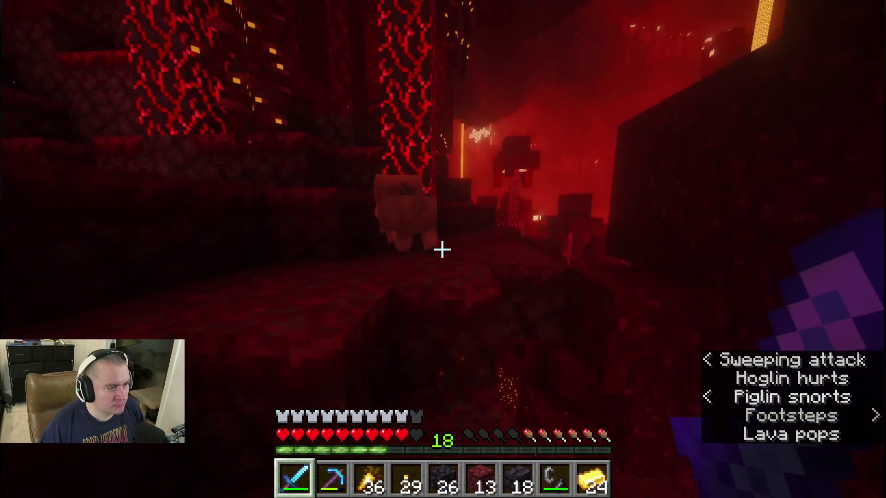
left_click(443, 249)
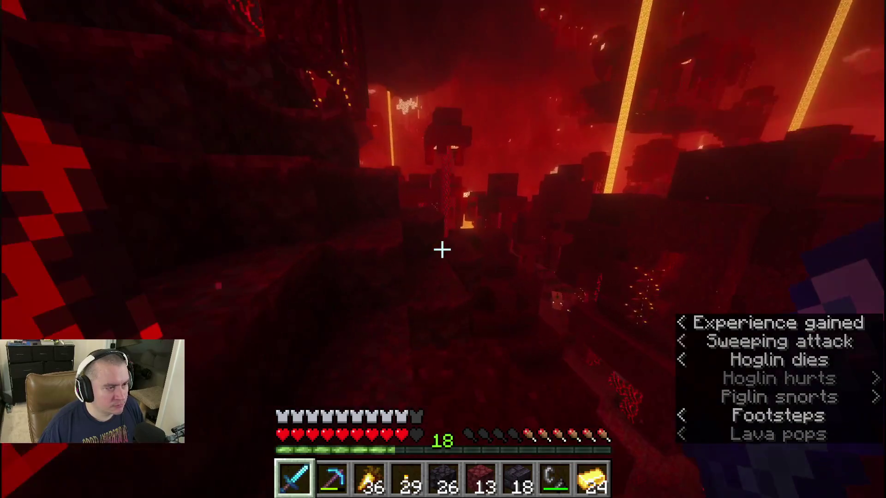
Walk past the crimson fungus tree and drop into the netherrack pit, blackstone in hand
key("w")
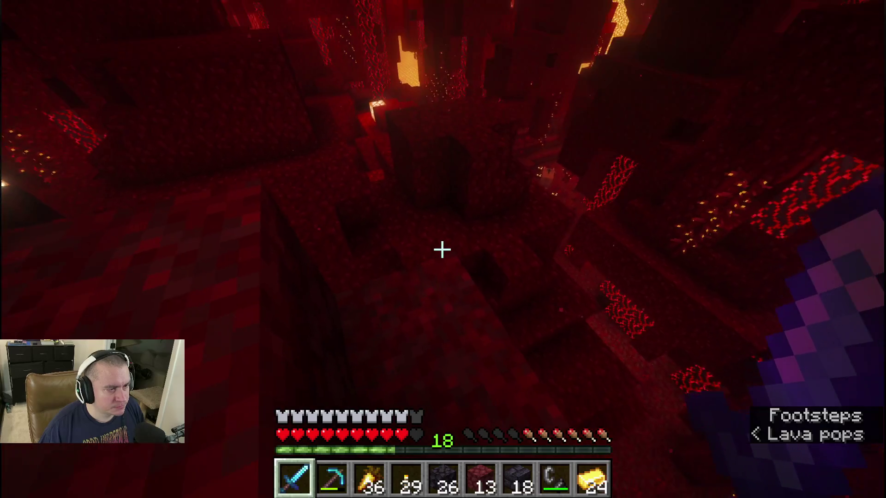
key("w")
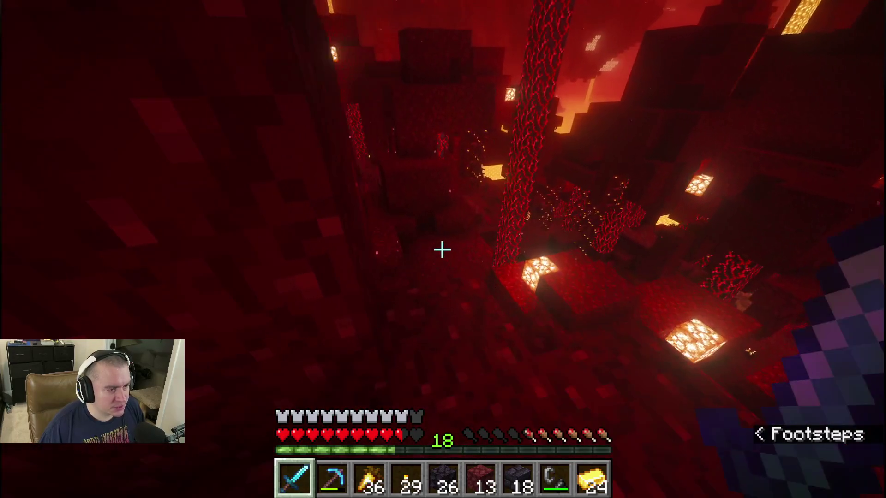
key("5")
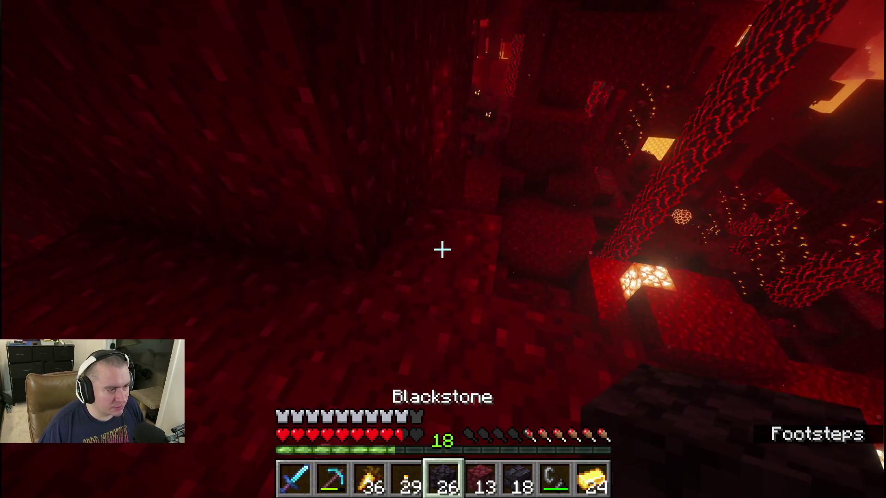
Place a blackstone block, then start mining the netherrack ahead with the diamond pickaxe
right_click(442, 249)
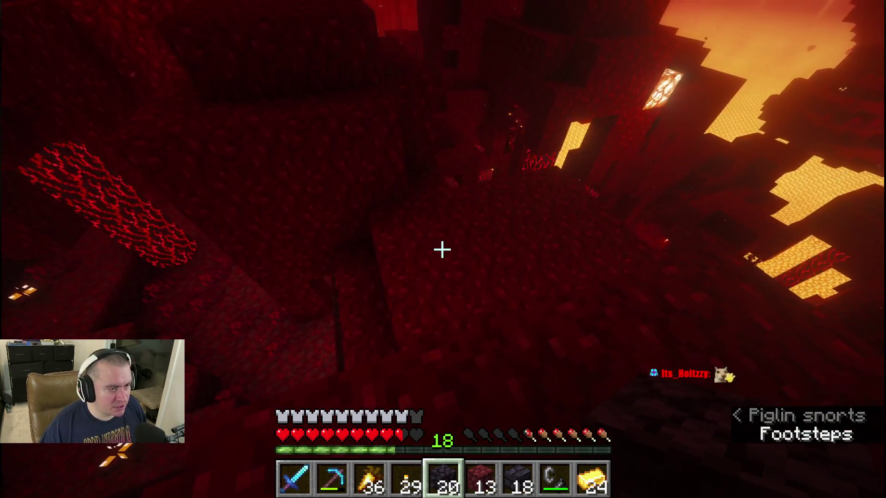
key("2")
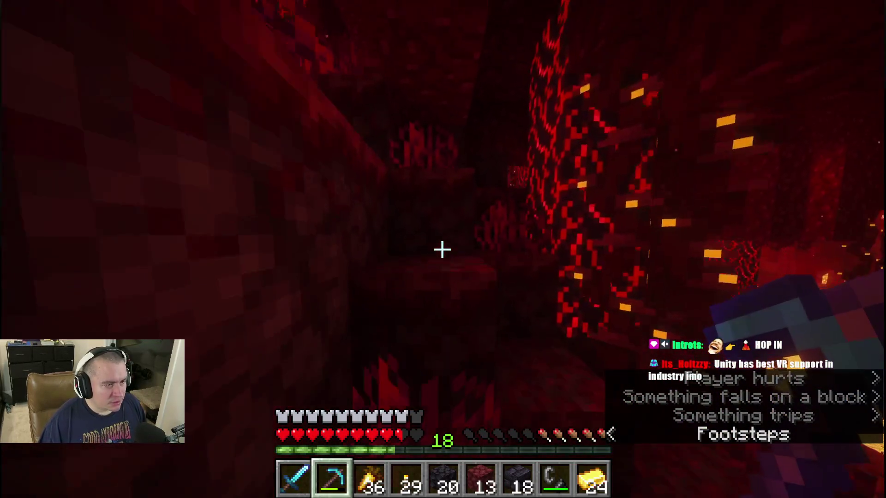
left_click(442, 249)
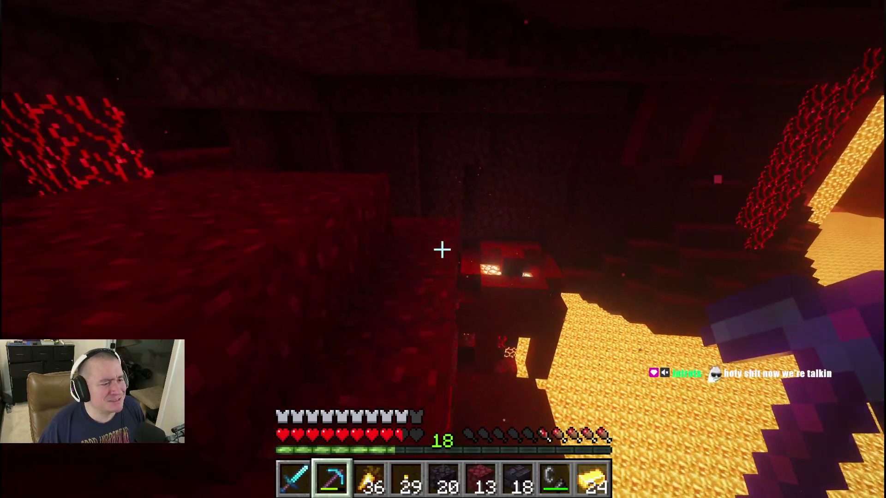
Eat a golden carrot and light the freshly mined tunnel wall with a torch
right_click(442, 250)
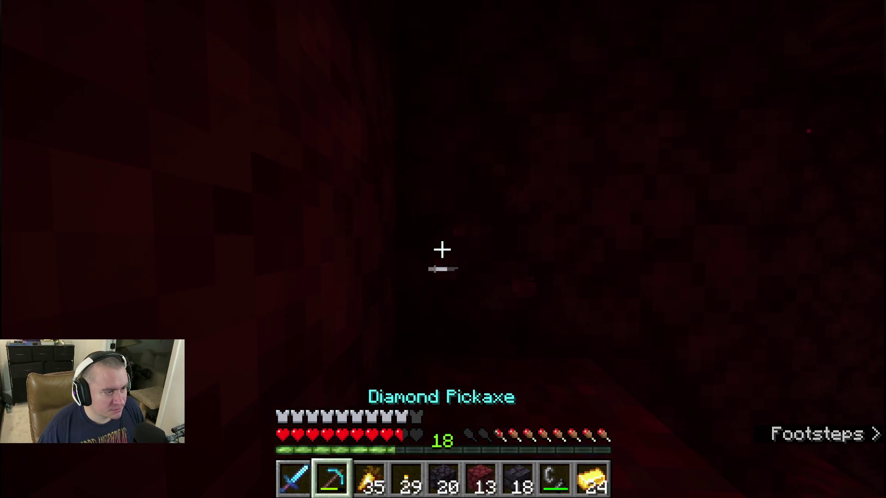
key("4")
right_click(443, 250)
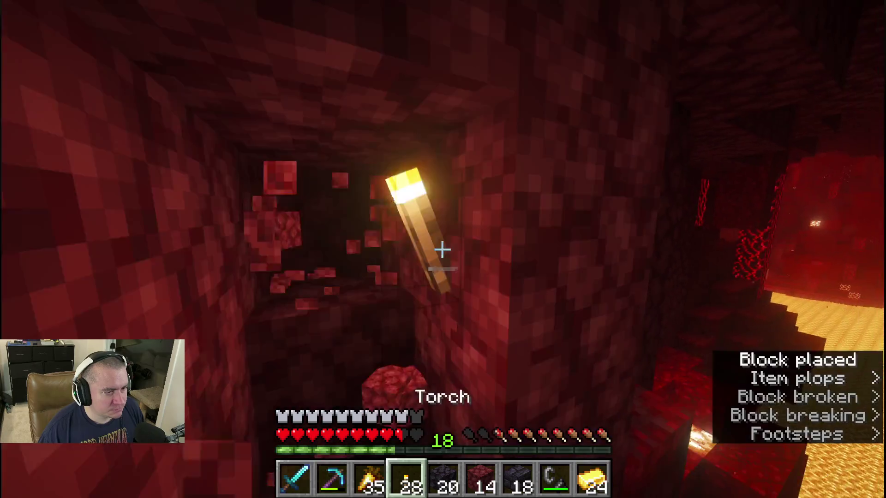
Dig the netherrack tunnel several blocks further with the diamond pickaxe
key("2")
left_click(442, 250)
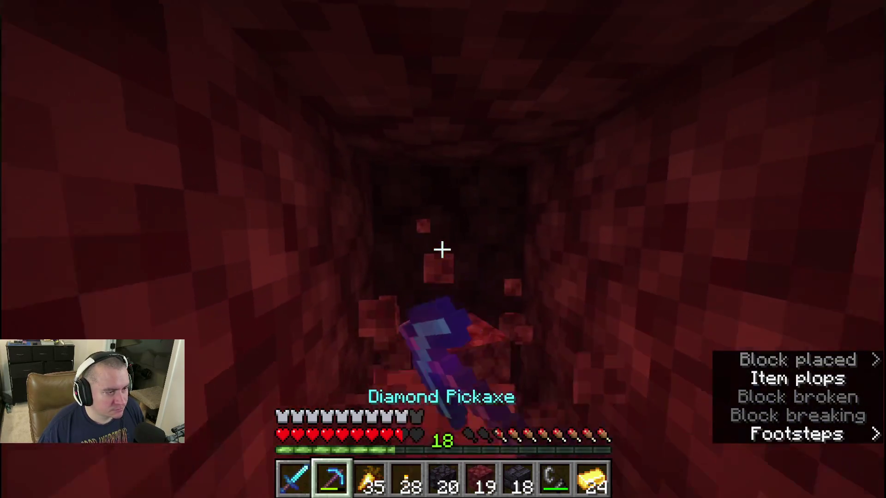
left_click(442, 250)
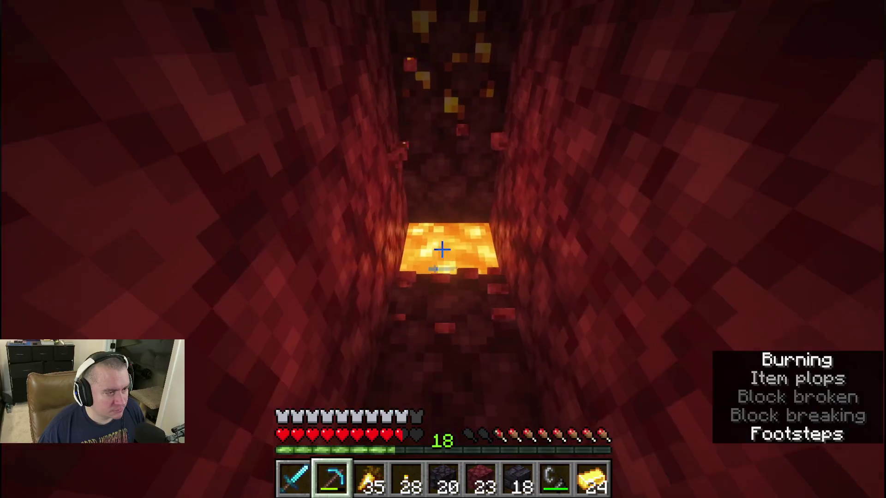
key("4")
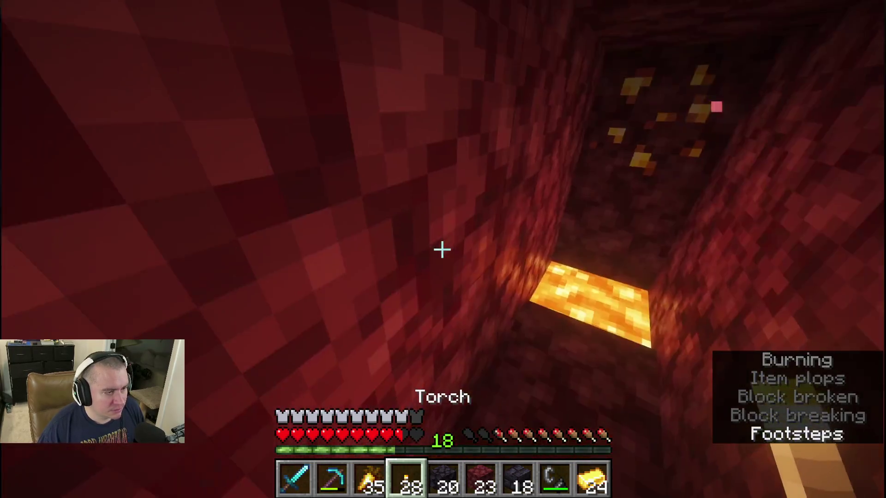
key("2")
left_click(443, 250)
left_click(442, 250)
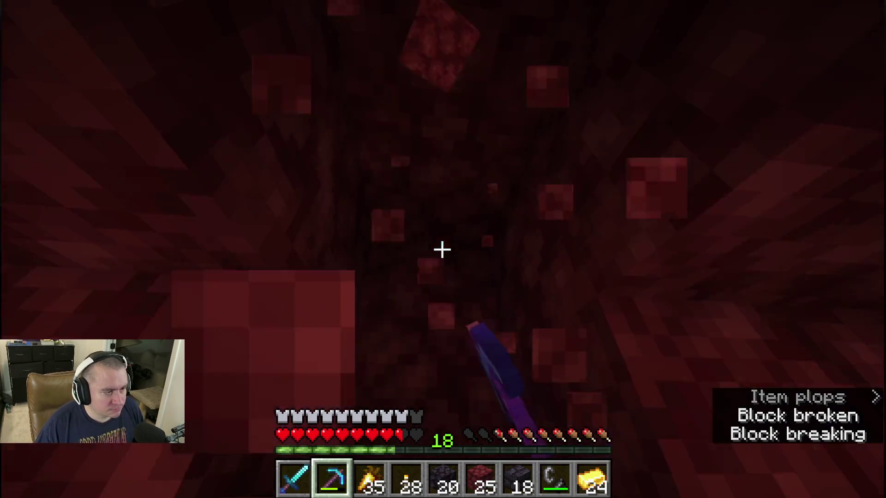
left_click(442, 250)
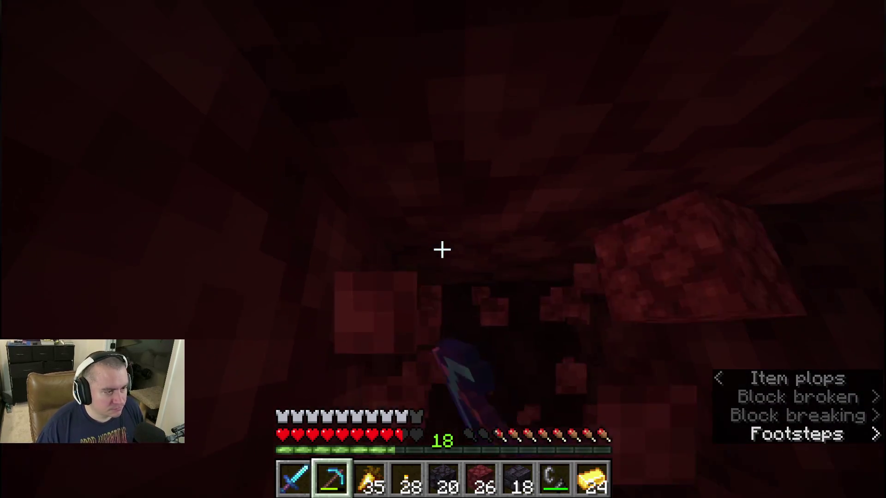
left_click(443, 250)
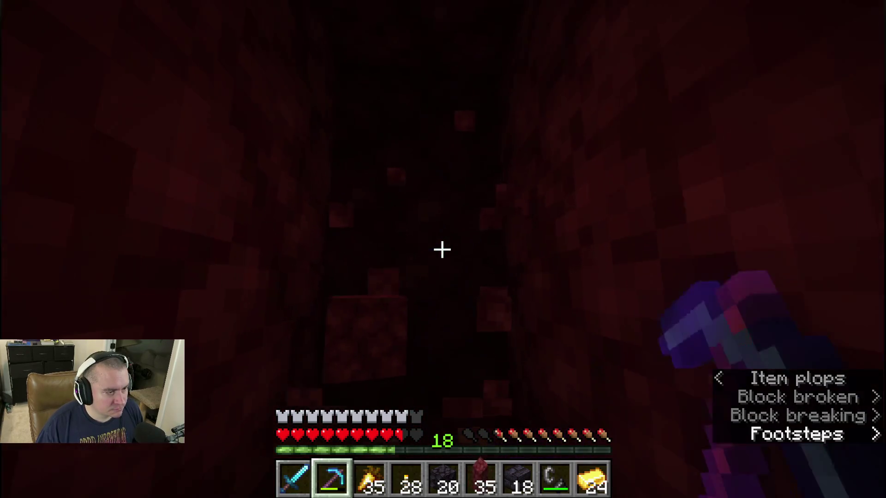
Light the tunnel with a torch, keep mining netherrack to 40, and briefly check the inventory
right_click(442, 249)
key("2")
left_click(443, 250)
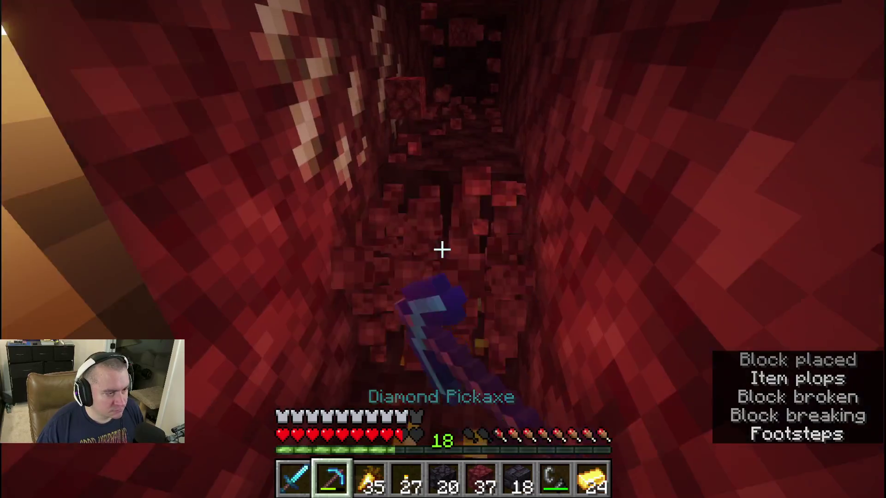
left_click(442, 250)
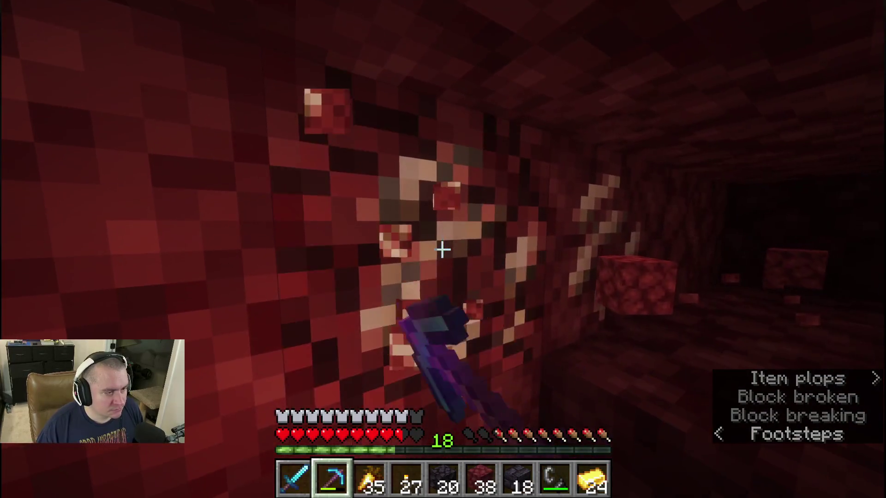
left_click(442, 250)
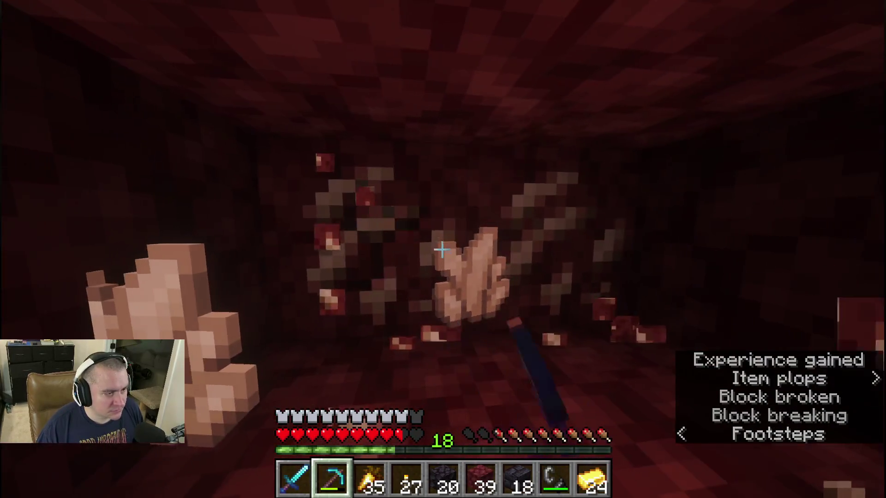
left_click(442, 250)
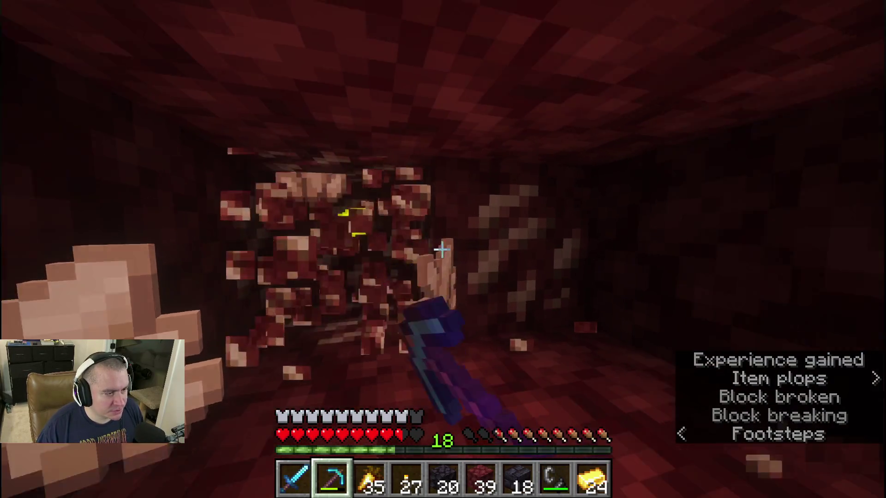
key("e")
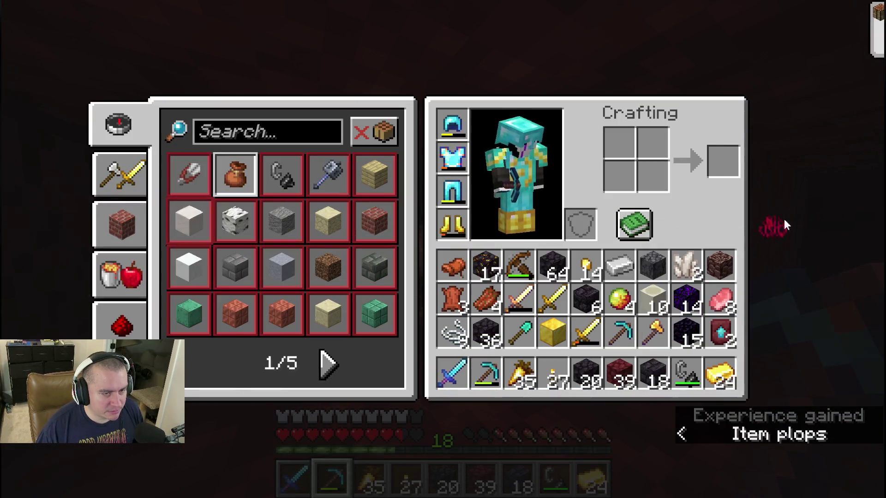
key("e")
left_click(442, 250)
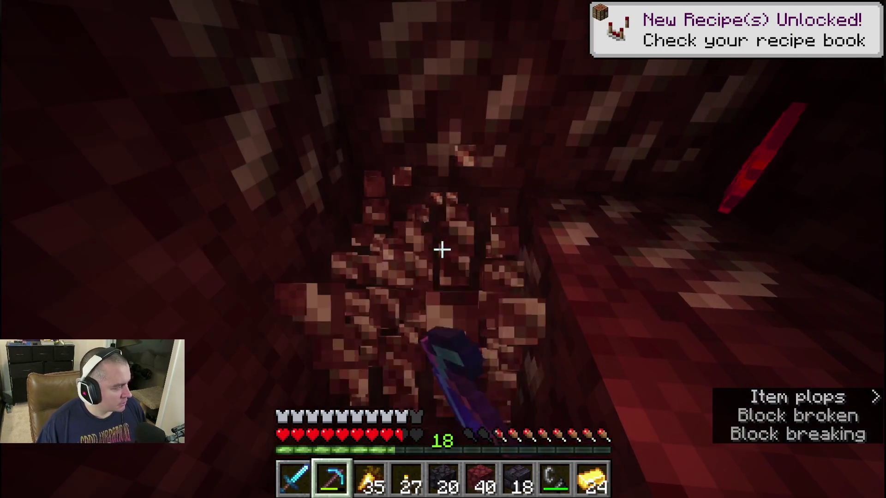
Mine the netherrack tunnel much further forward, clearing ceiling and floor blocks
left_click(442, 250)
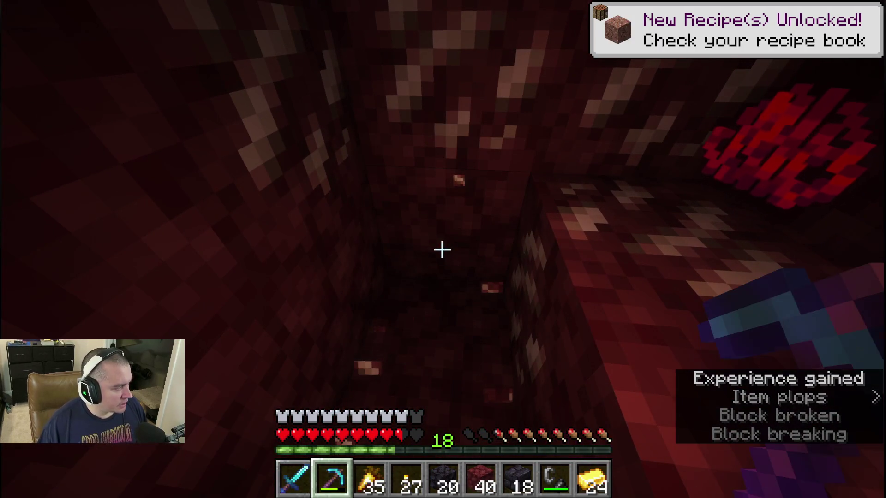
left_click(443, 250)
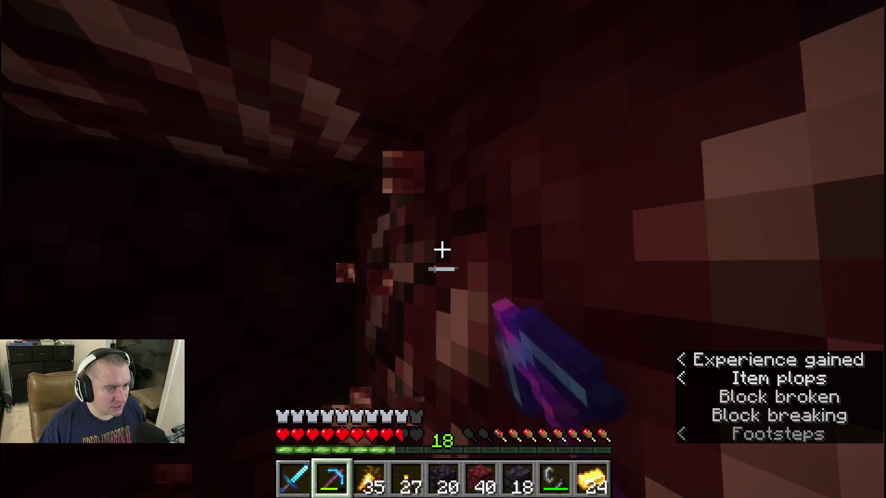
left_click(442, 250)
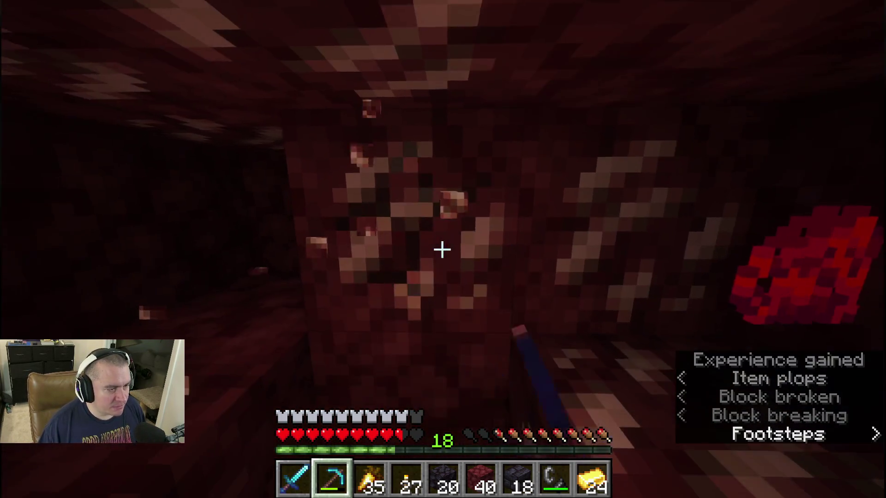
left_click(442, 249)
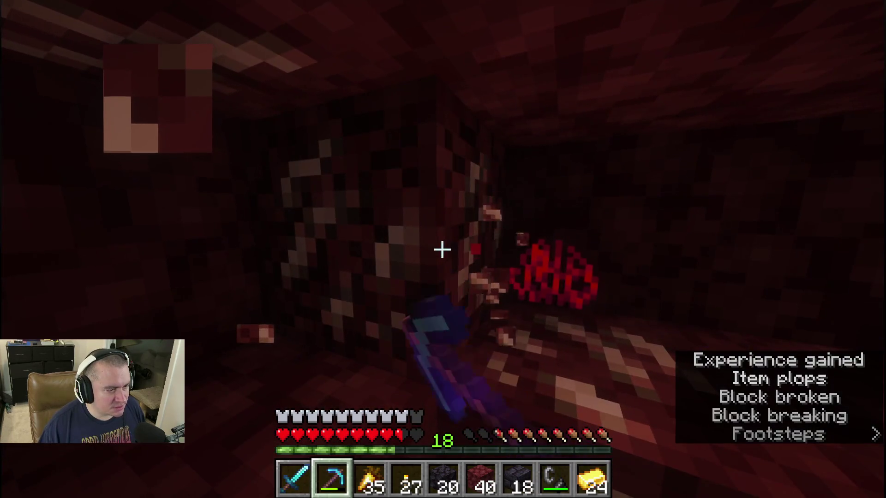
left_click(442, 250)
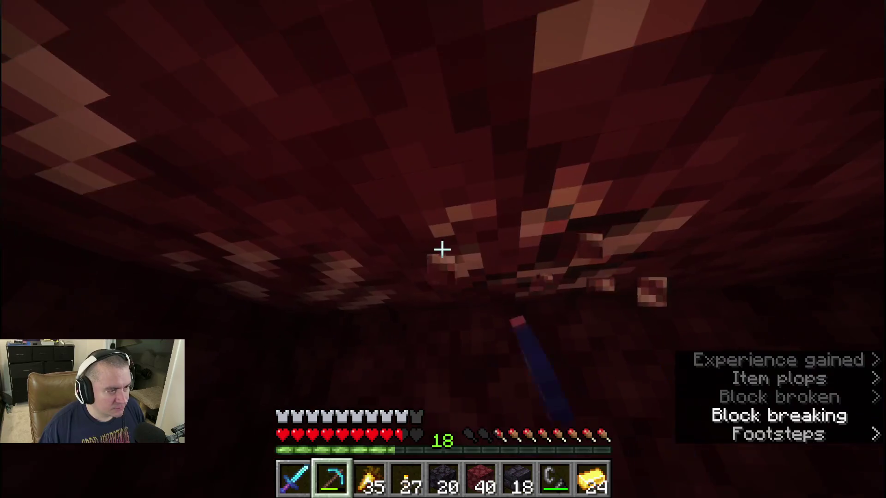
left_click(442, 250)
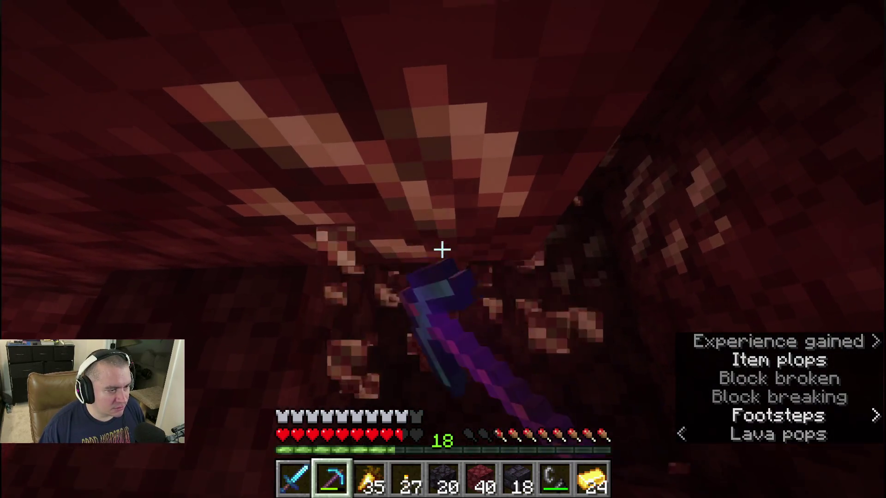
left_click(442, 250)
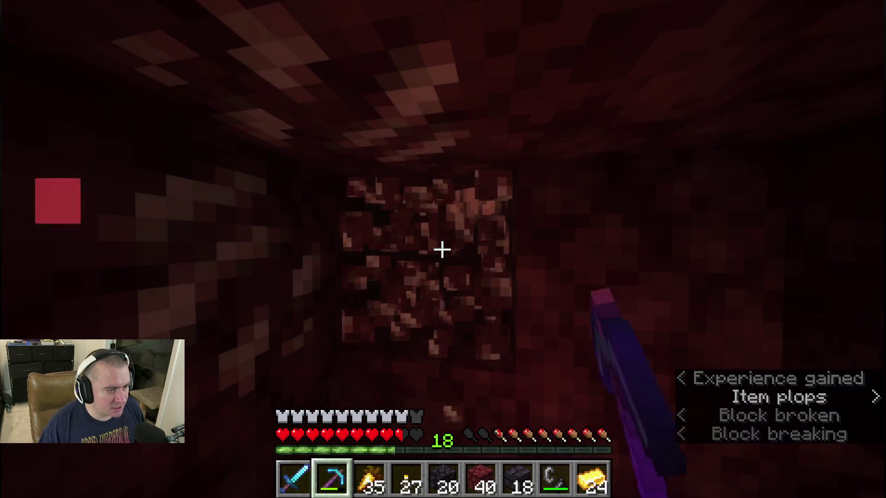
left_click(443, 250)
key("w")
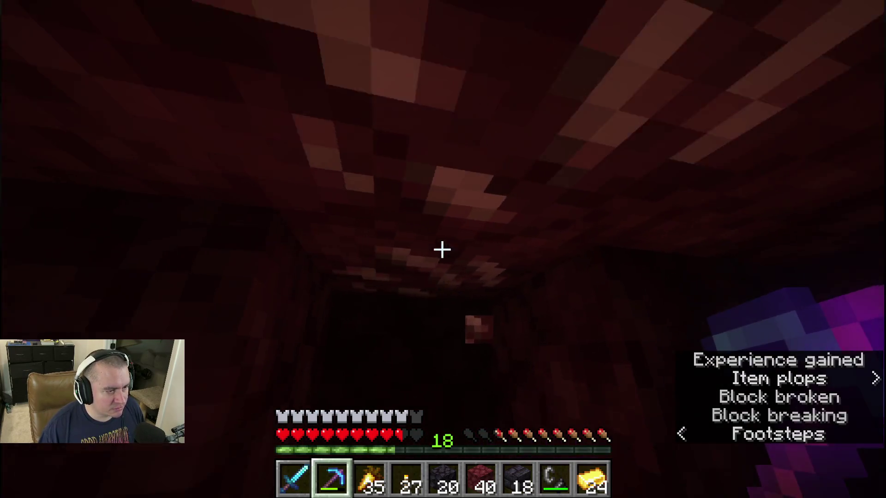
left_click(442, 249)
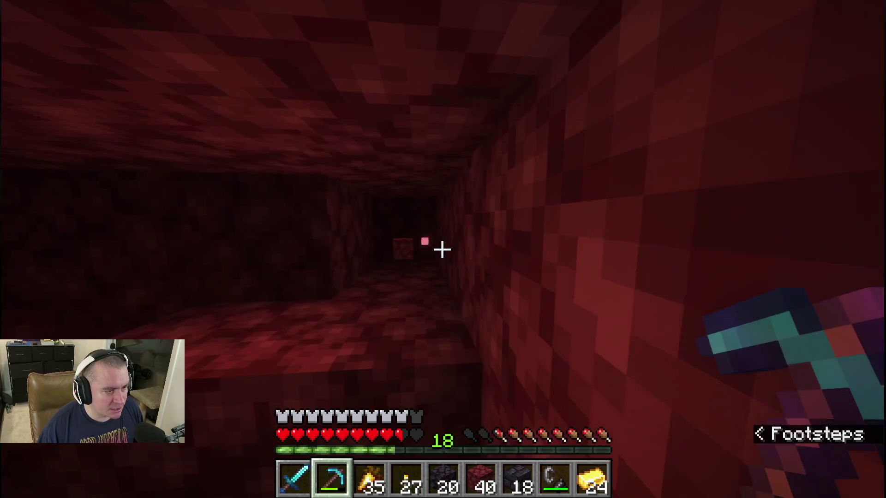
left_click(443, 250)
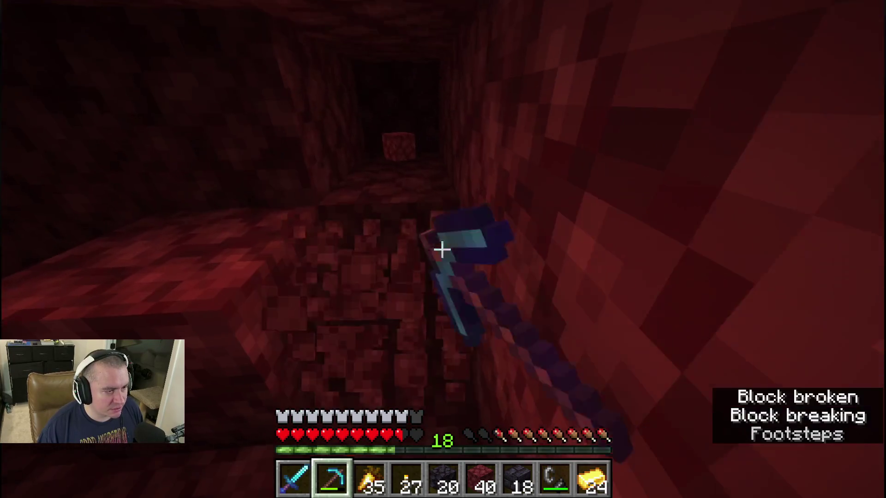
key("w")
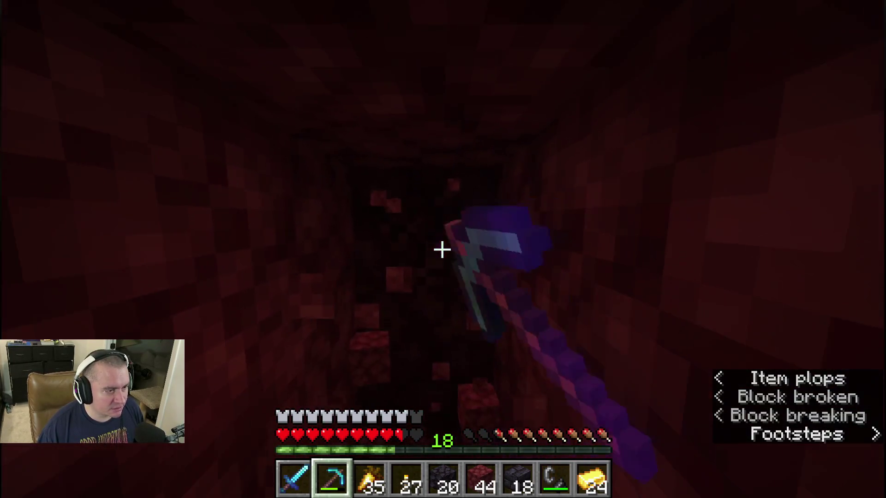
Place two wall torches along the tunnel while continuing to dig ahead
key("3")
right_click(443, 250)
key("2")
left_click(443, 250)
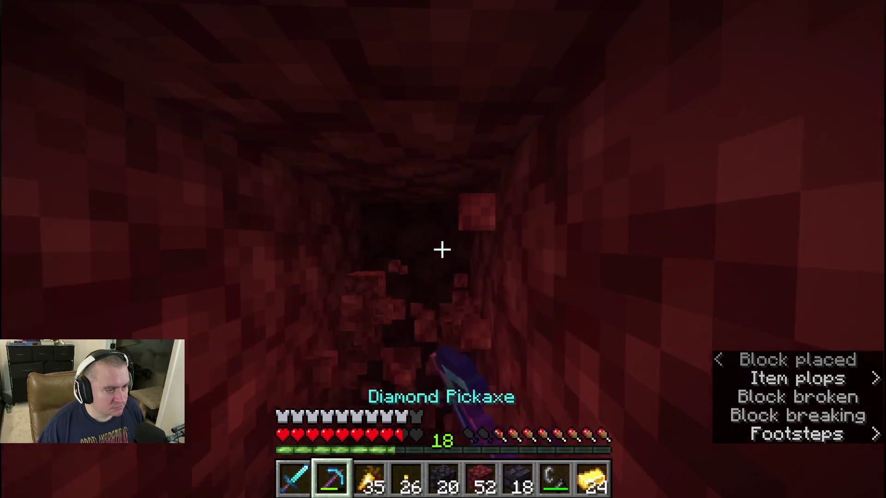
left_click(442, 250)
key("w")
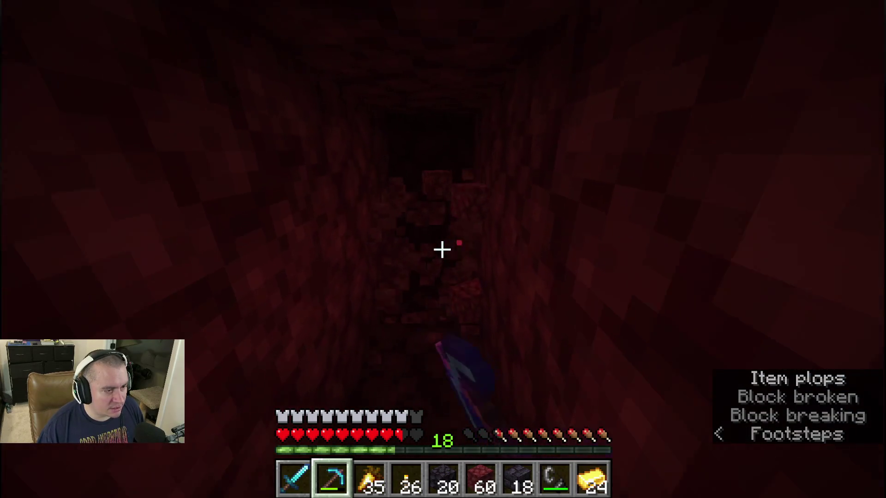
key("4")
right_click(442, 250)
key("2")
left_click(443, 249)
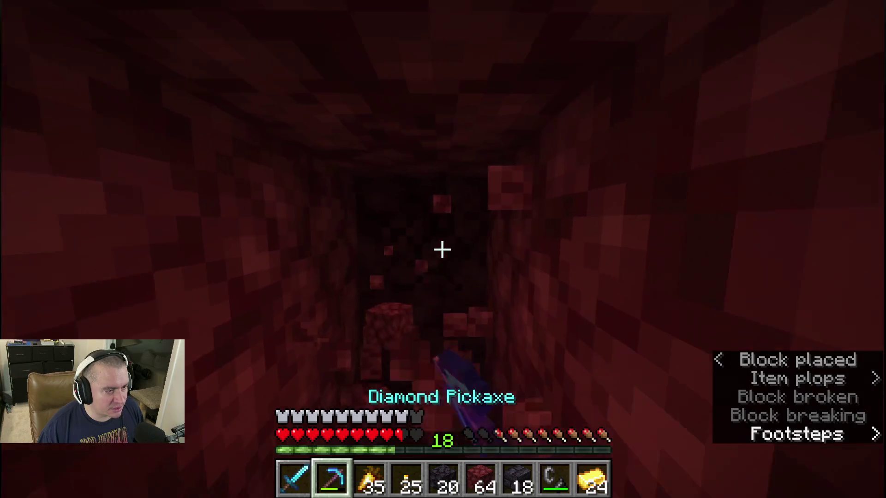
left_click(442, 250)
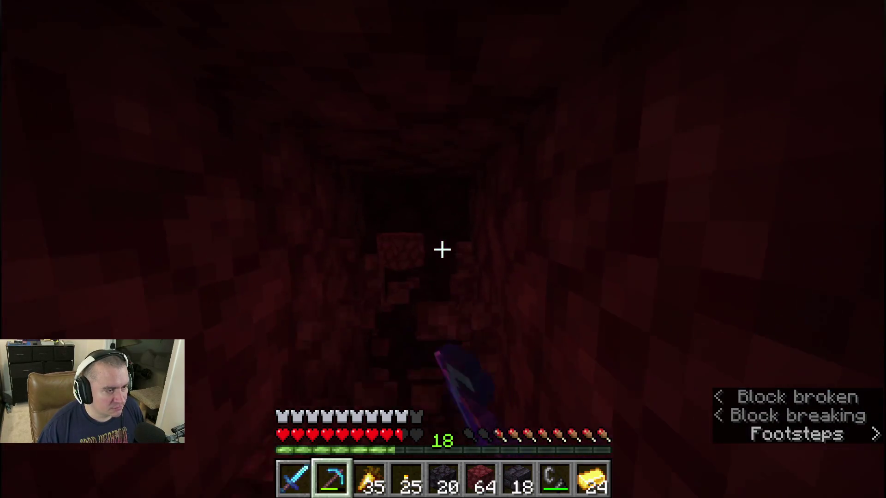
Place a third torch and break through into the lava cavern, netherrack at 64
key("4")
right_click(442, 249)
key("2")
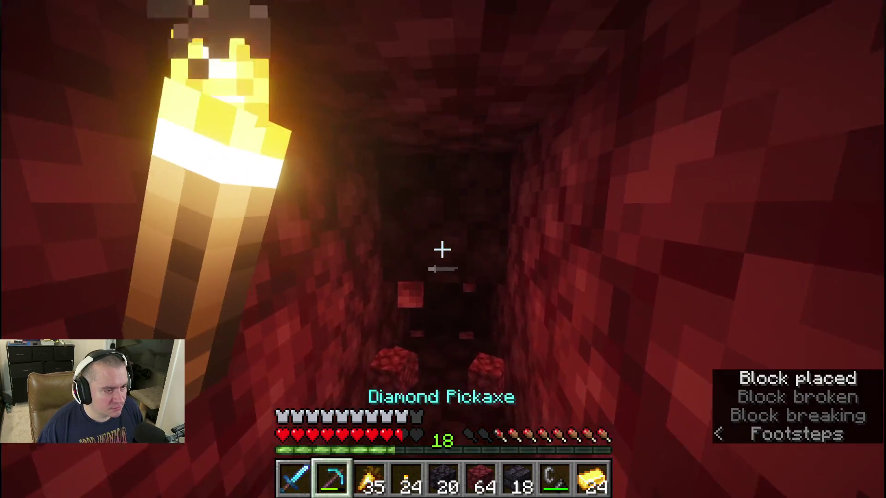
left_click(442, 250)
left_click(441, 250)
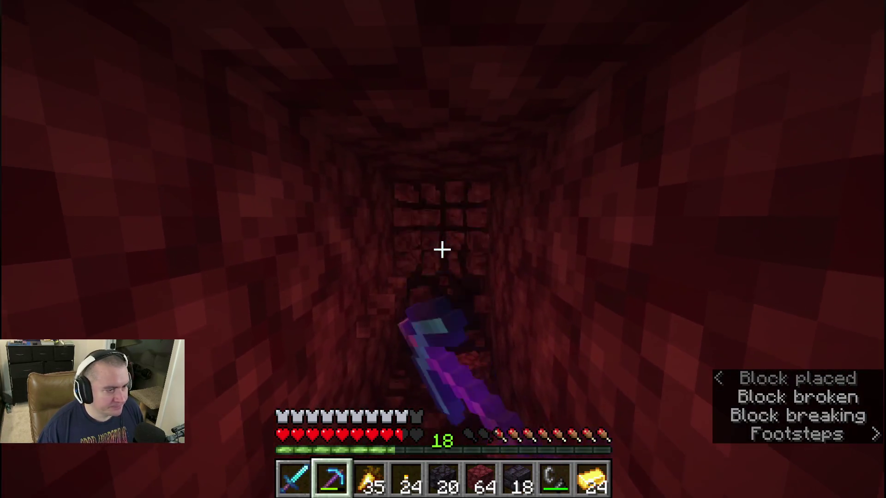
key("w")
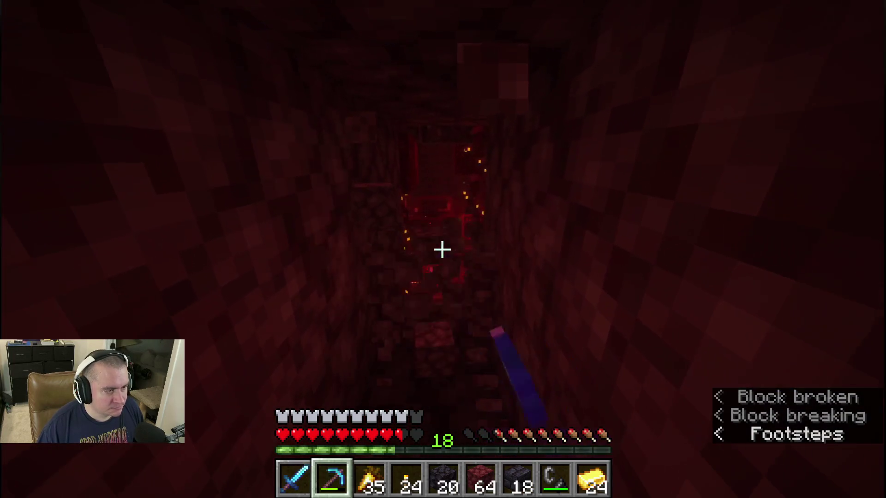
key("w")
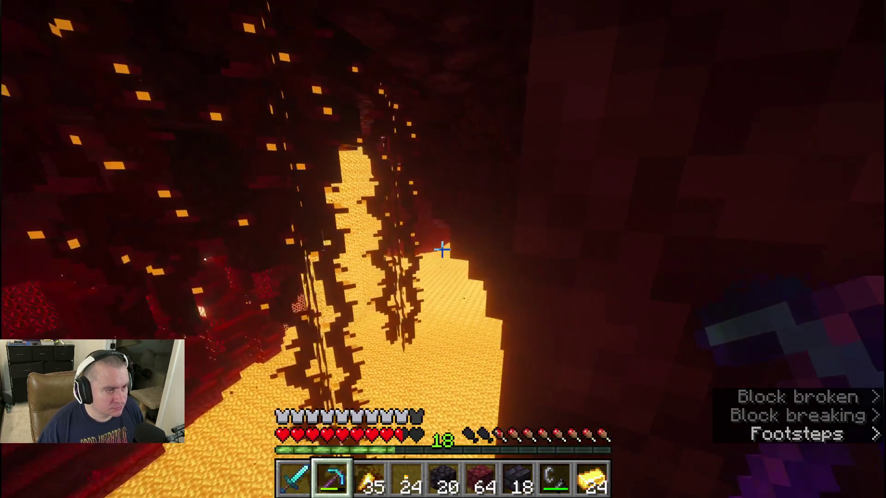
Move the 64 netherrack into the hotbar, hold it, and place the first block over the lava
key("e")
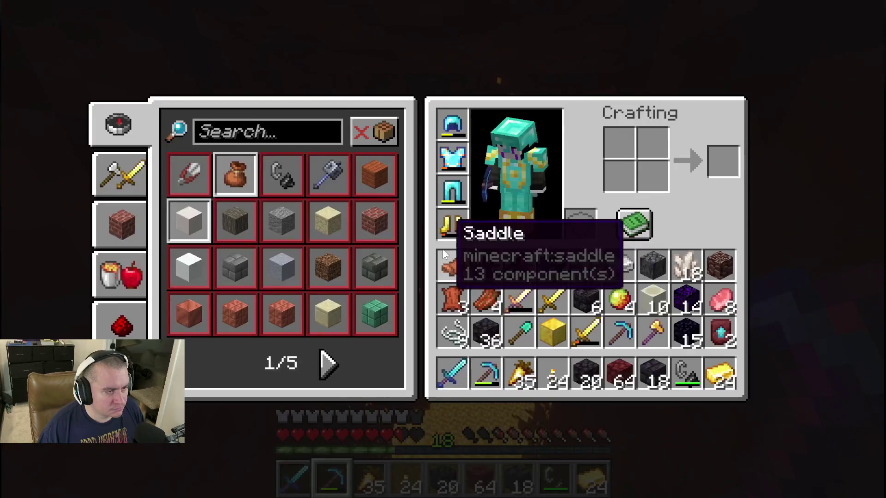
key("e")
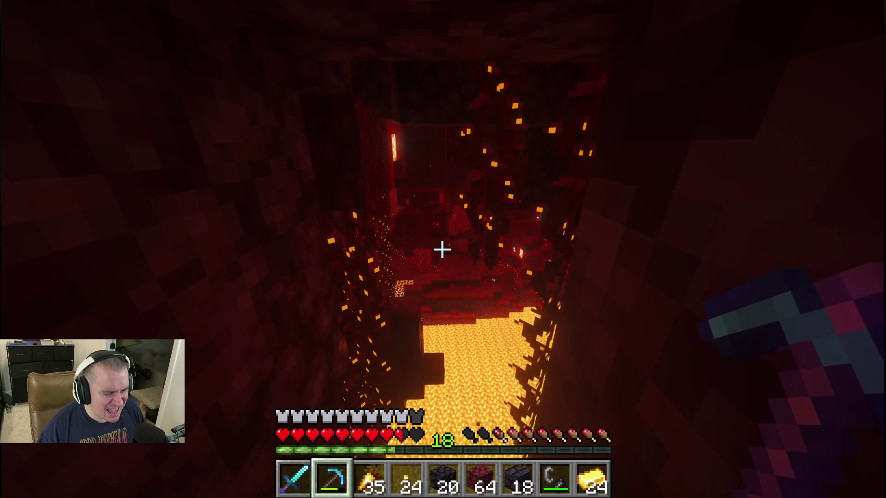
key("e")
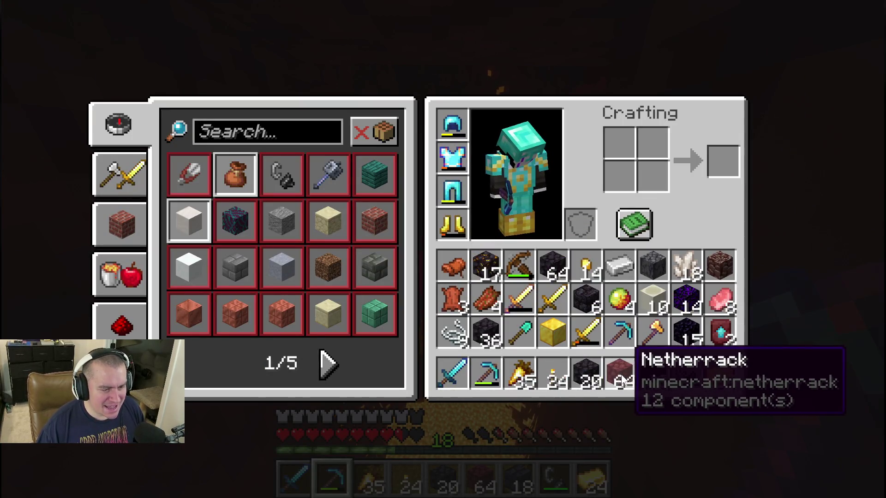
key("e")
key("5")
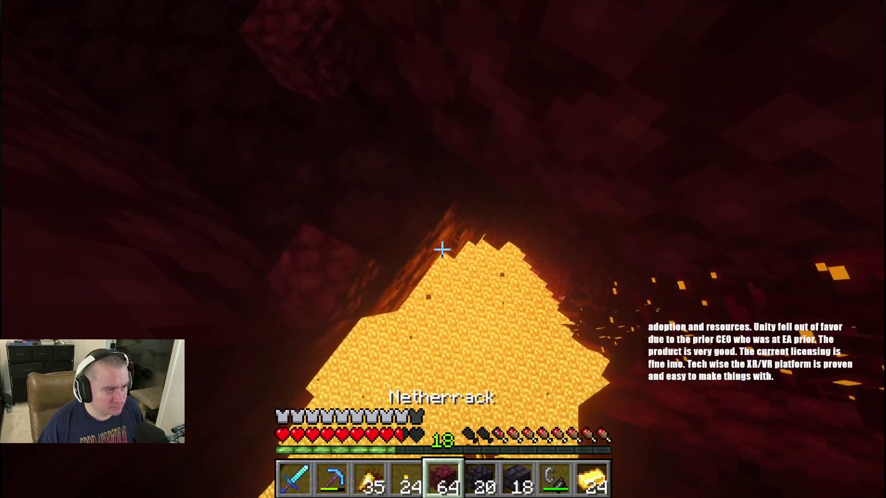
right_click(443, 249)
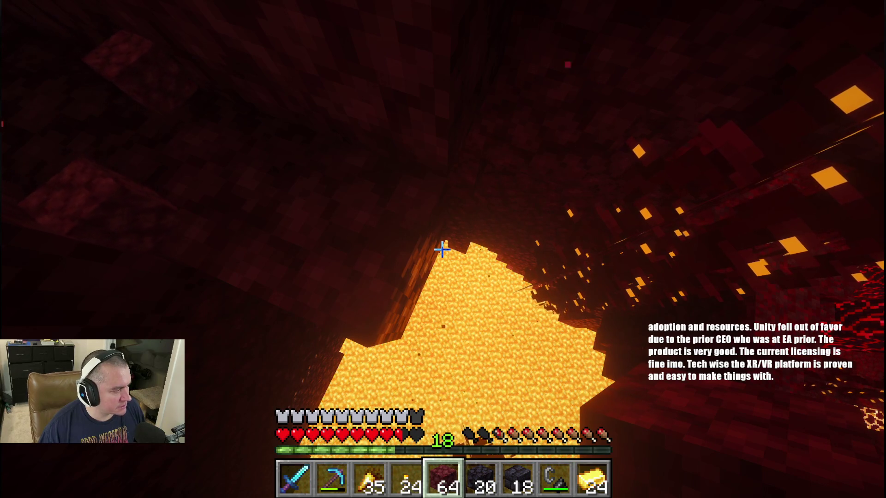
Build a netherrack bridge across the lava lake, dropping the stack from 64 to 41
right_click(443, 249)
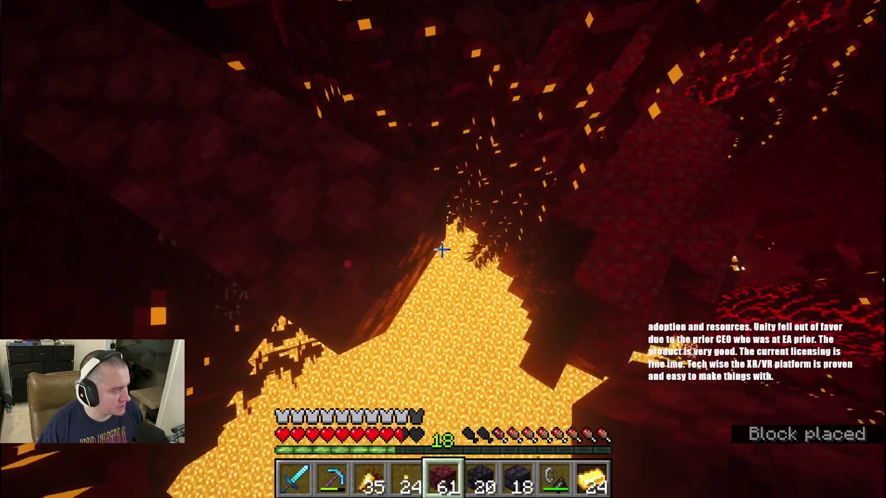
right_click(443, 249)
right_click(443, 249)
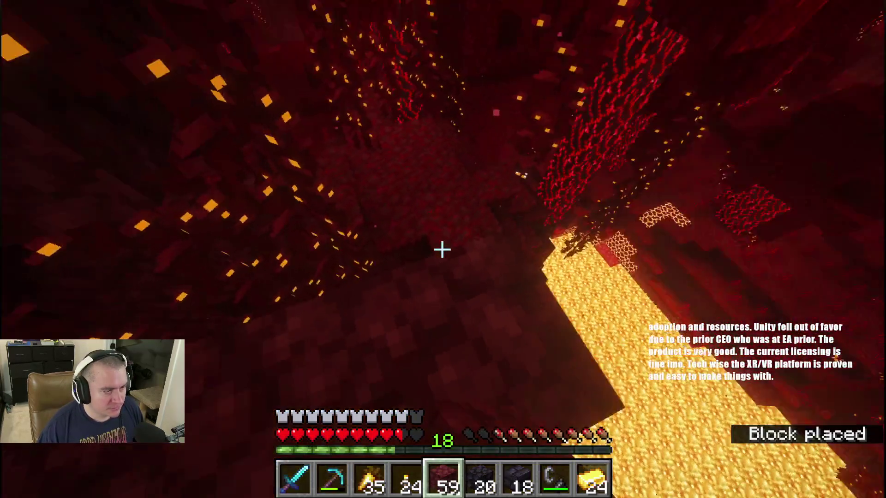
right_click(443, 250)
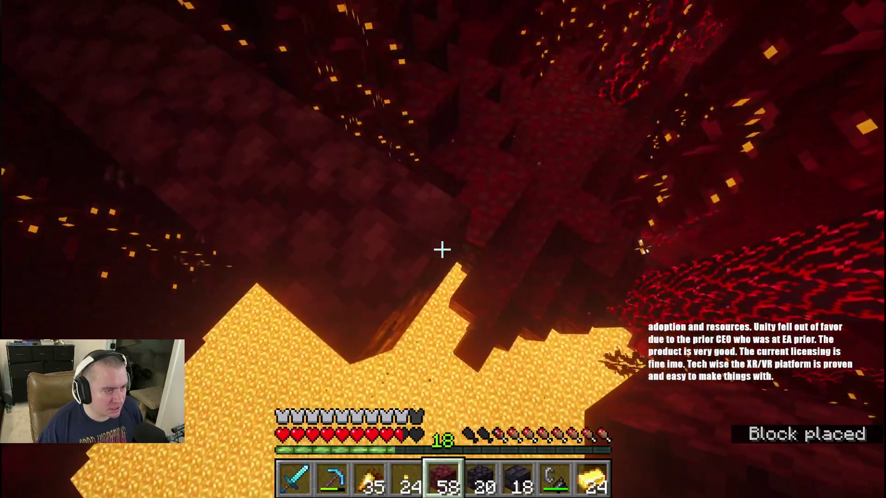
right_click(442, 250)
right_click(442, 249)
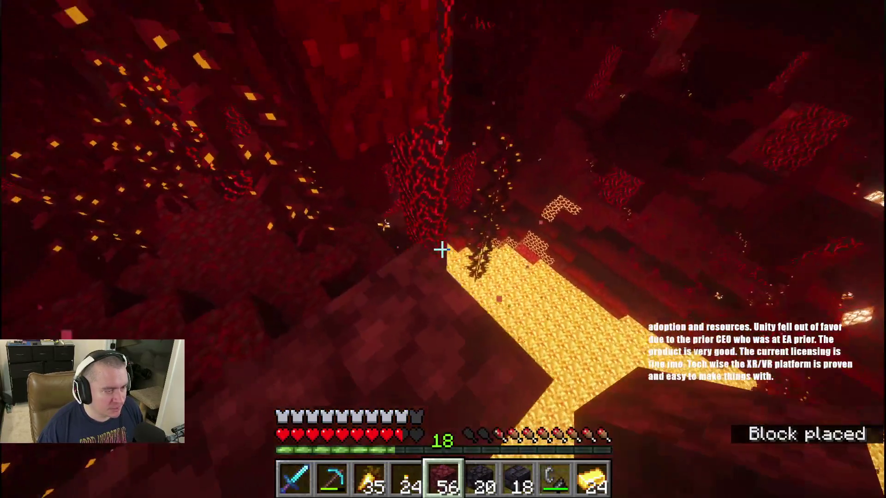
right_click(443, 249)
right_click(443, 249)
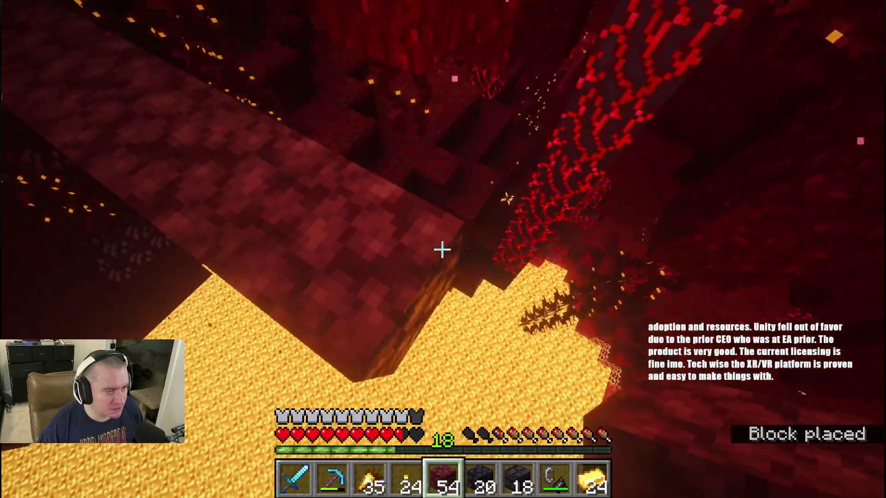
right_click(443, 249)
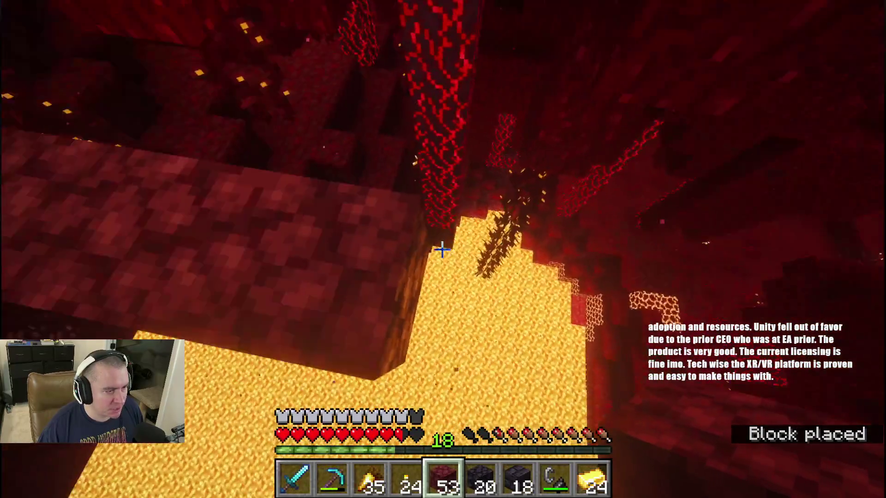
right_click(442, 250)
right_click(442, 249)
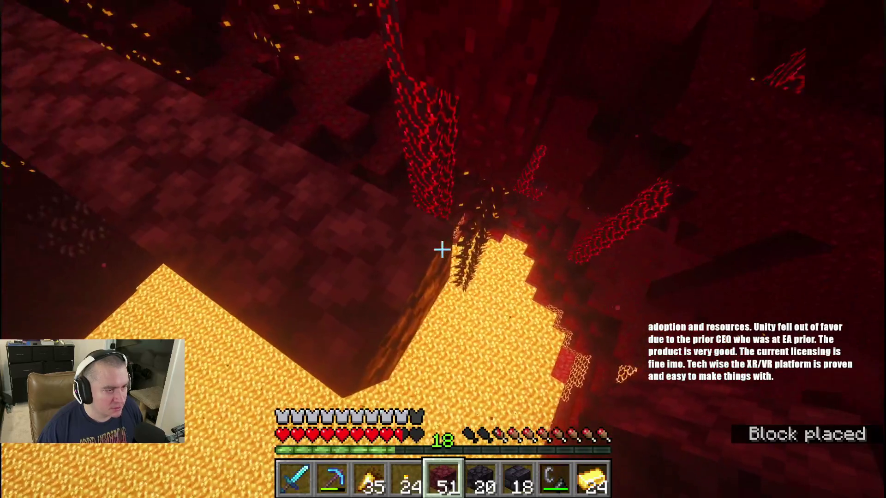
right_click(442, 249)
right_click(443, 250)
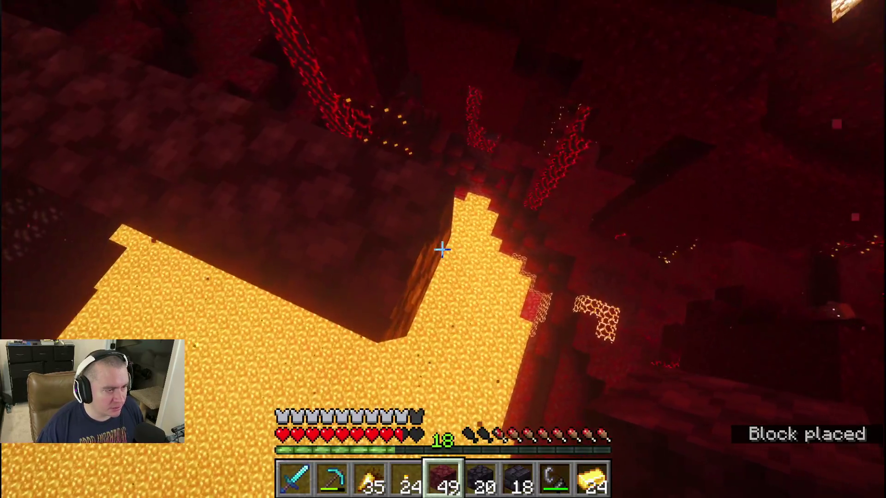
right_click(443, 249)
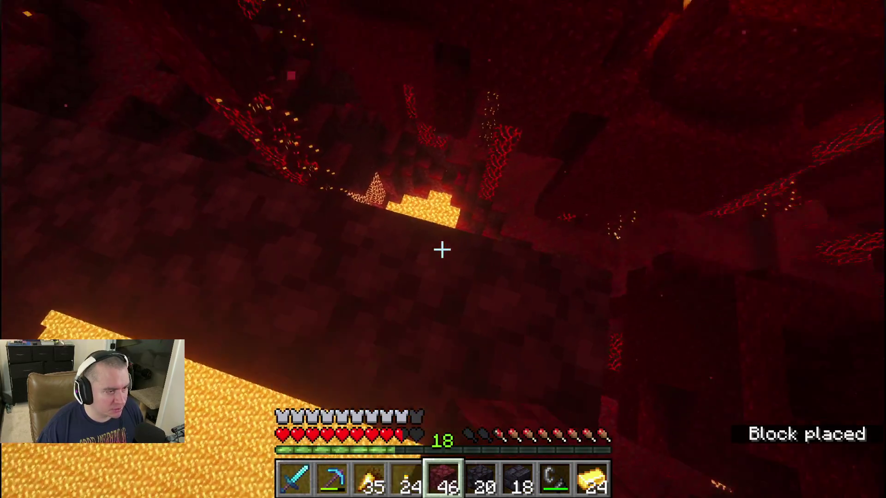
right_click(443, 249)
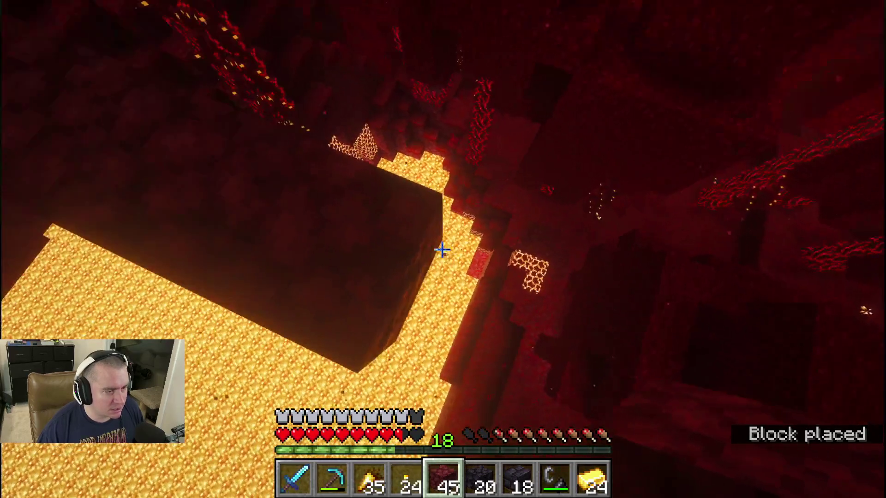
right_click(443, 249)
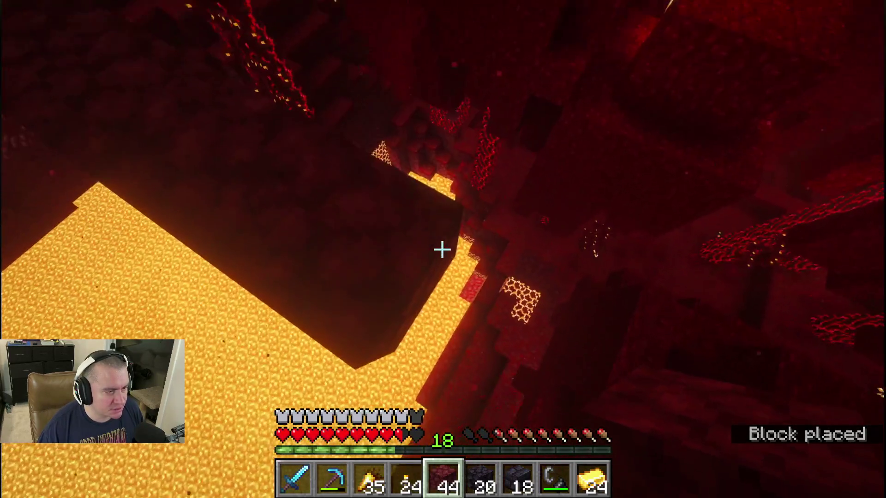
right_click(443, 249)
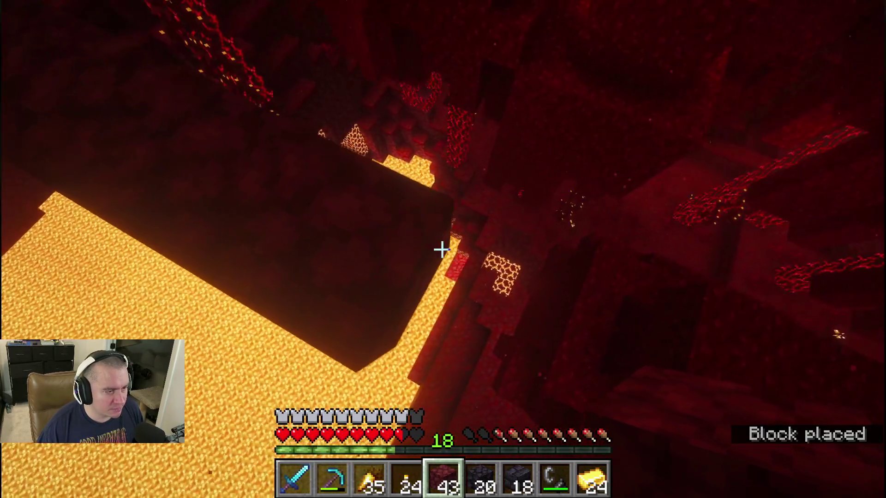
right_click(443, 250)
right_click(443, 249)
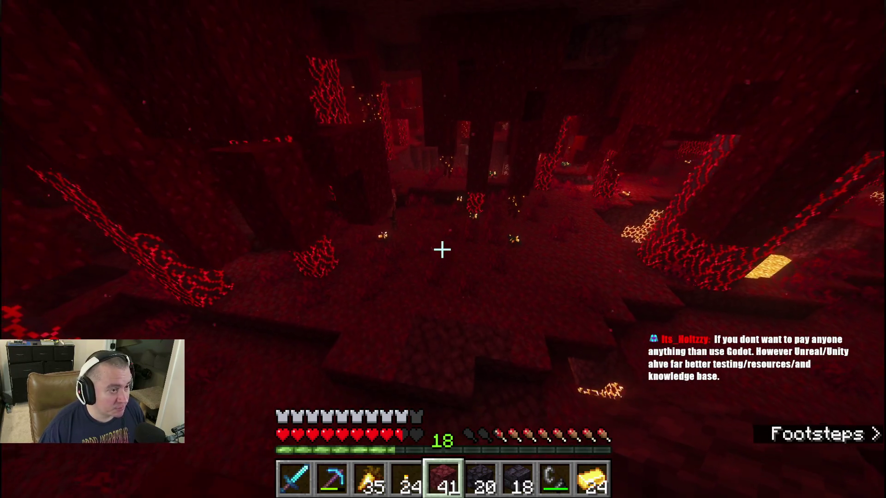
Walk through the crimson forest past pillars and lava, then ready the diamond sword for the hoglin
key("w")
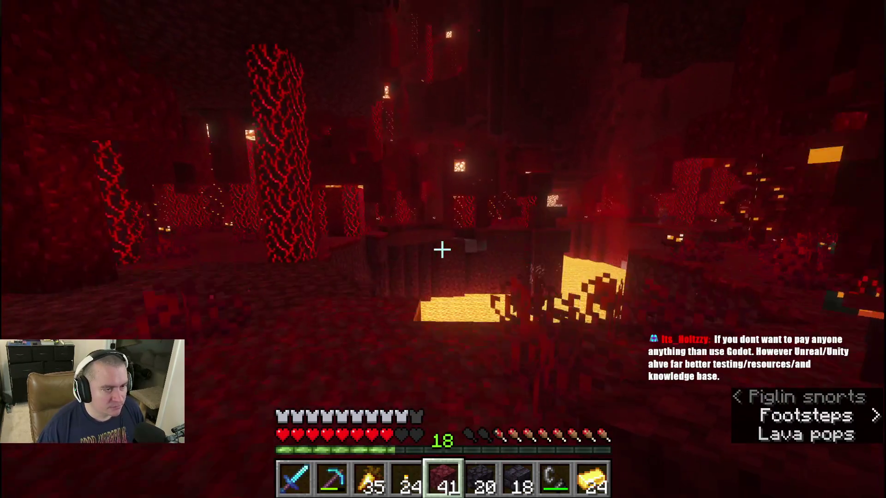
key("w")
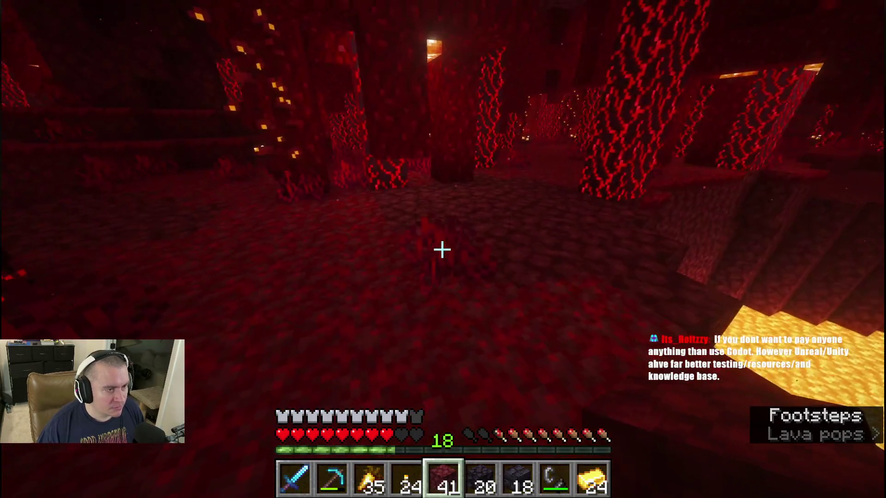
key("w")
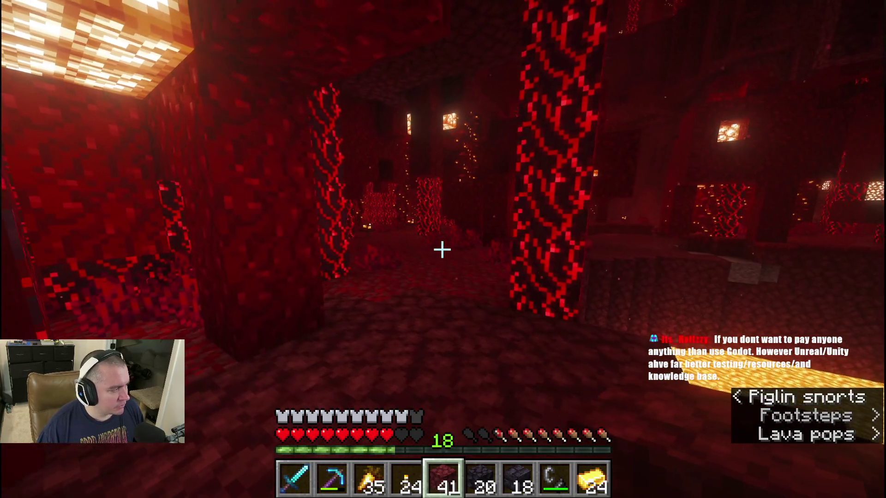
key("w")
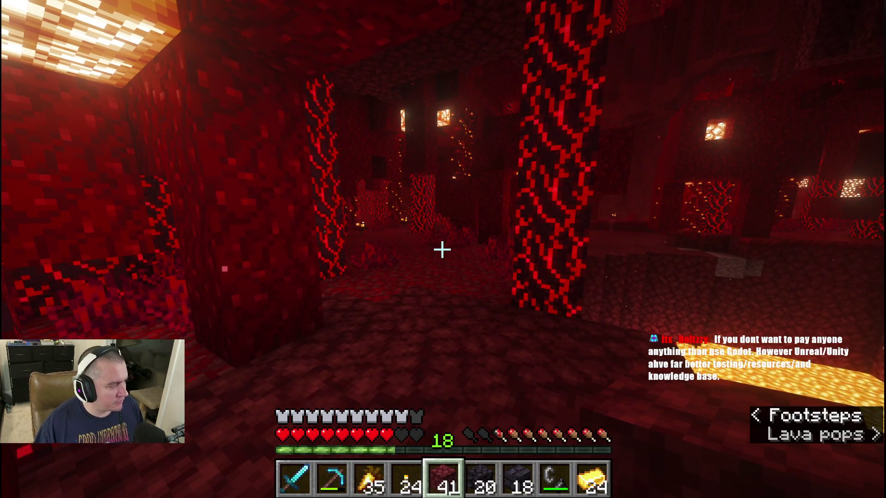
key("w")
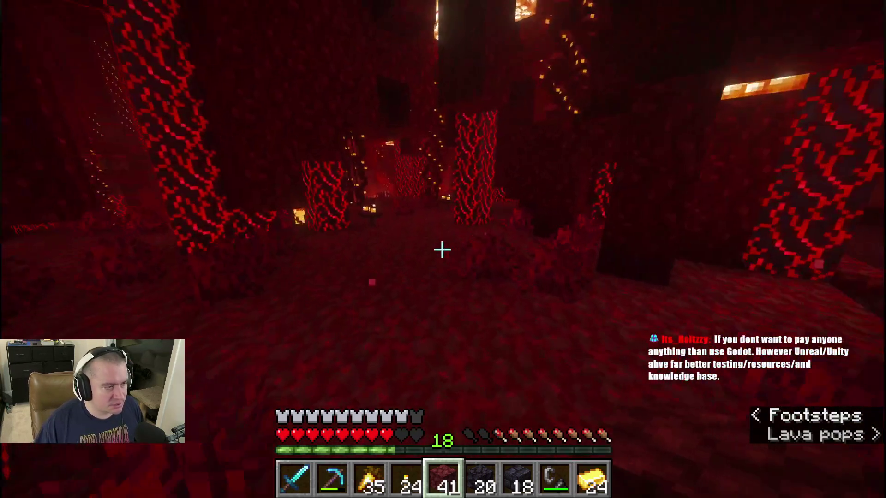
key("w")
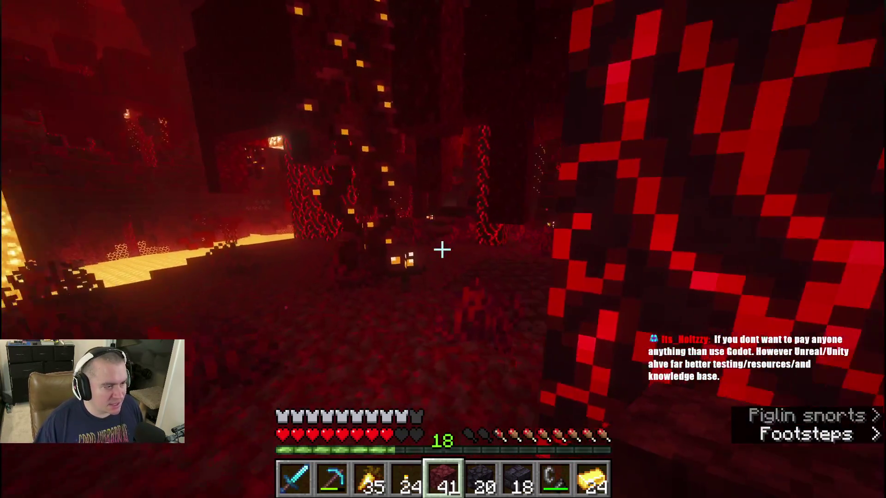
key("w")
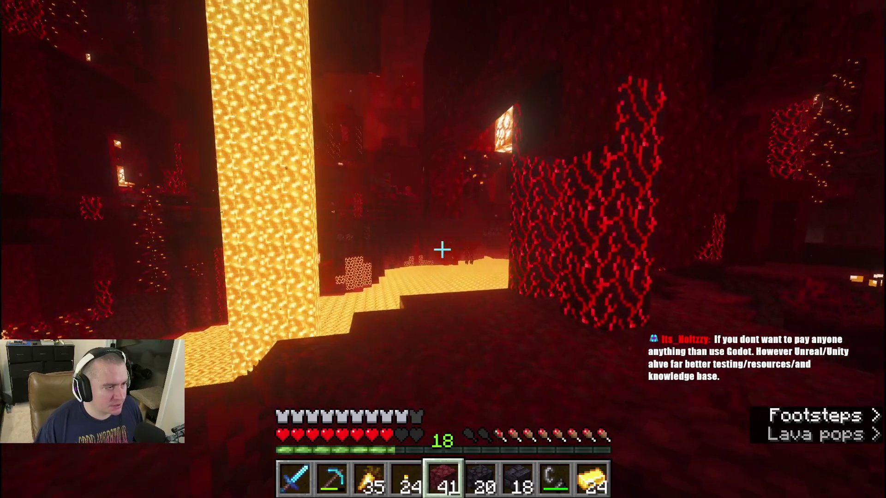
key("w")
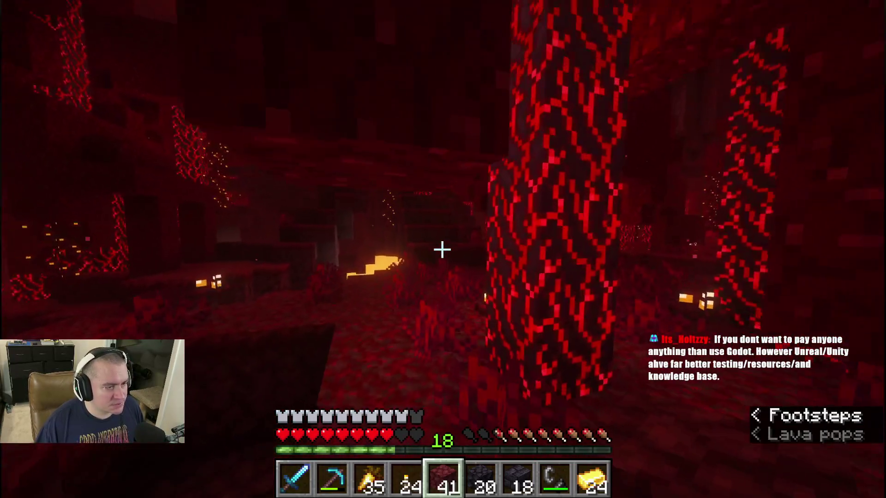
key("w")
key("w")
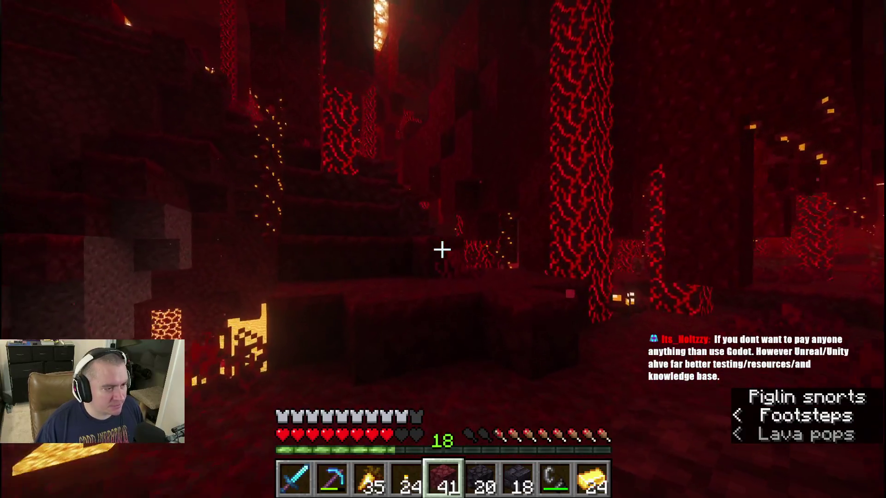
key("w")
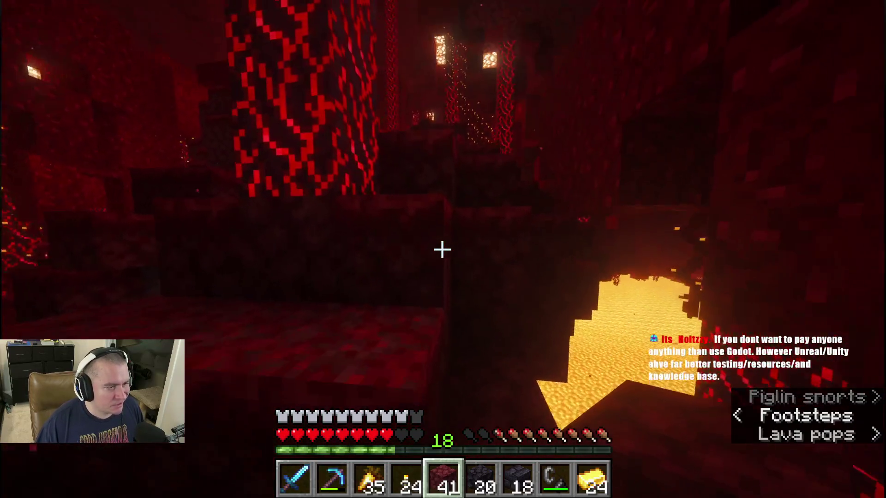
key("w")
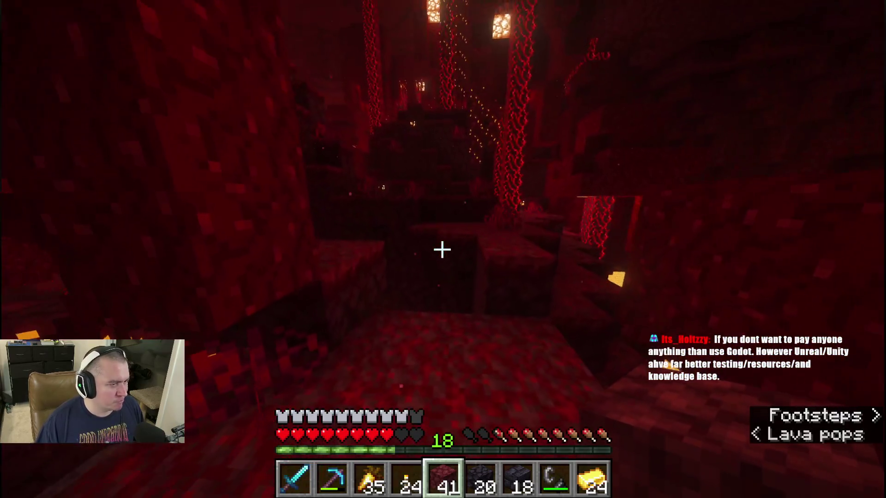
key("w")
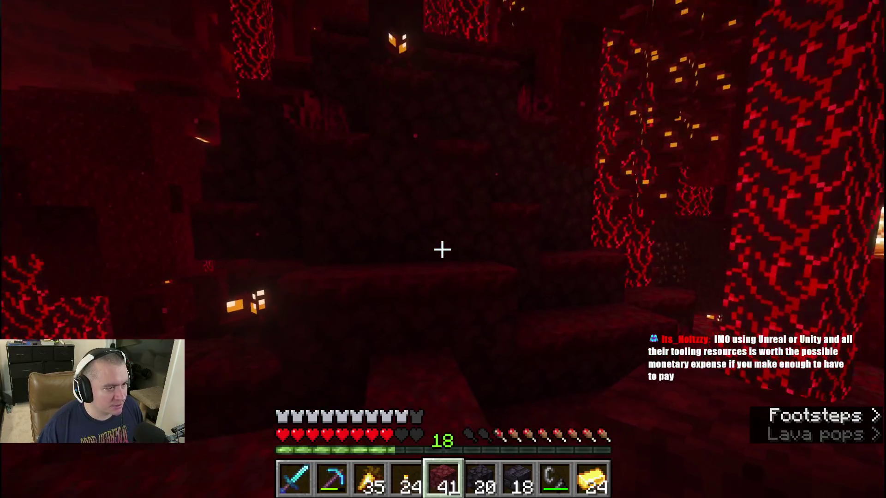
key("w")
key("w")
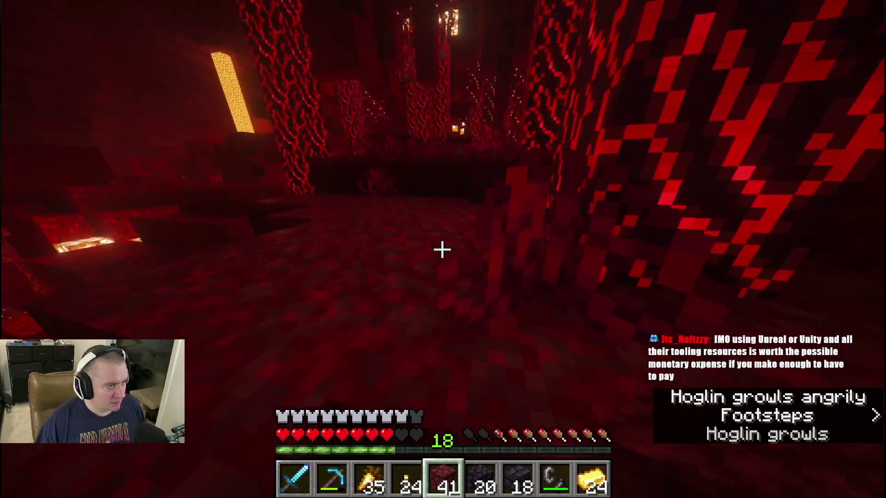
key("w")
key("1")
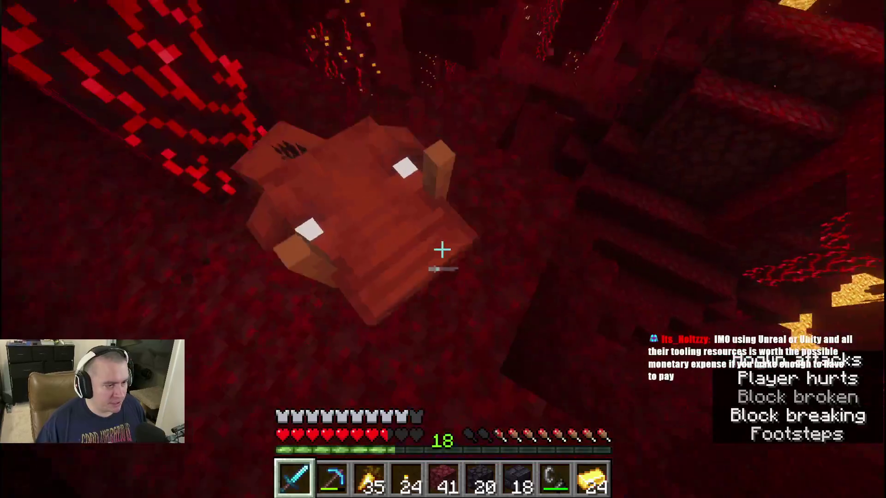
Strike the charging hoglin, eat a golden carrot, and place a torch on the ground
left_click(442, 250)
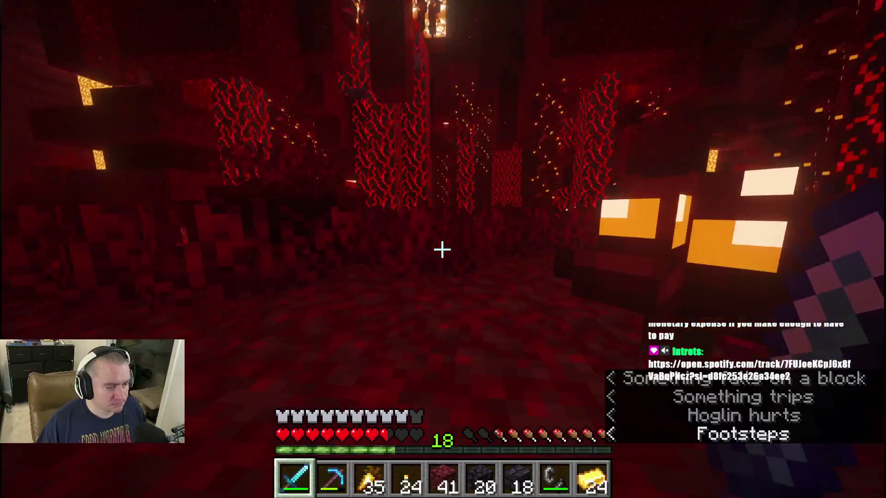
scroll(443, 249, "down", 3)
scroll(442, 250, "up", 1)
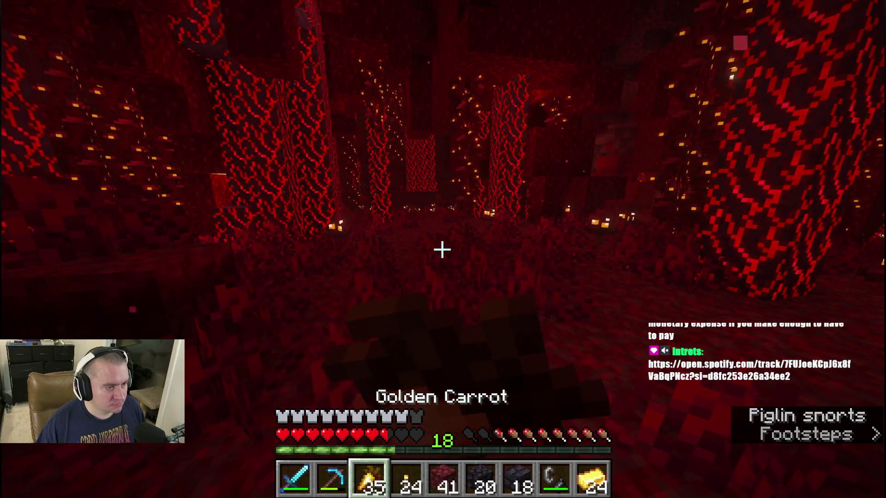
right_click(442, 250)
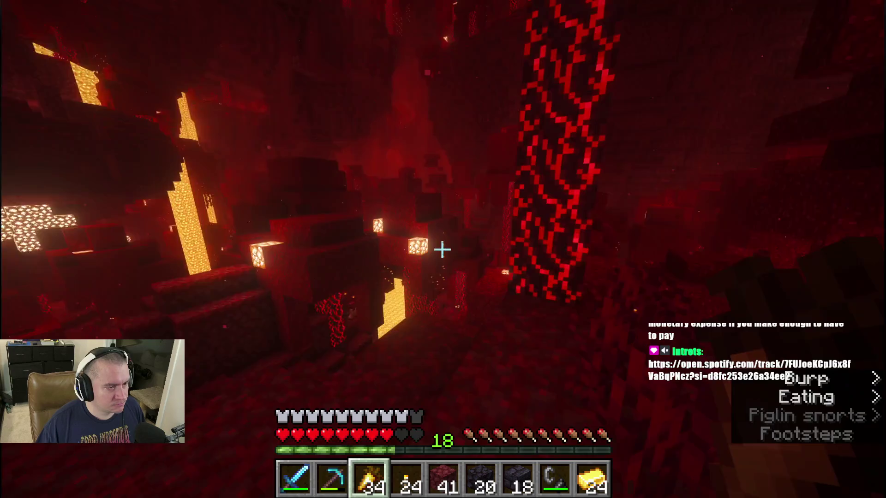
scroll(442, 250, "down", 1)
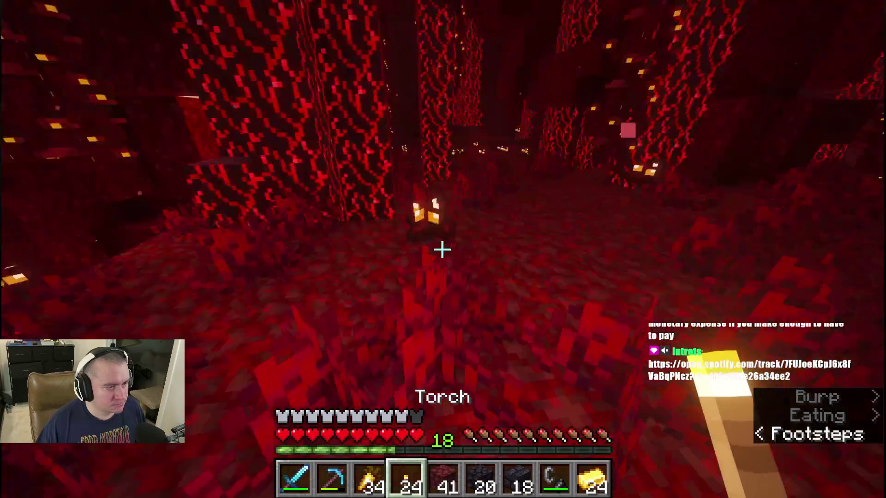
right_click(442, 250)
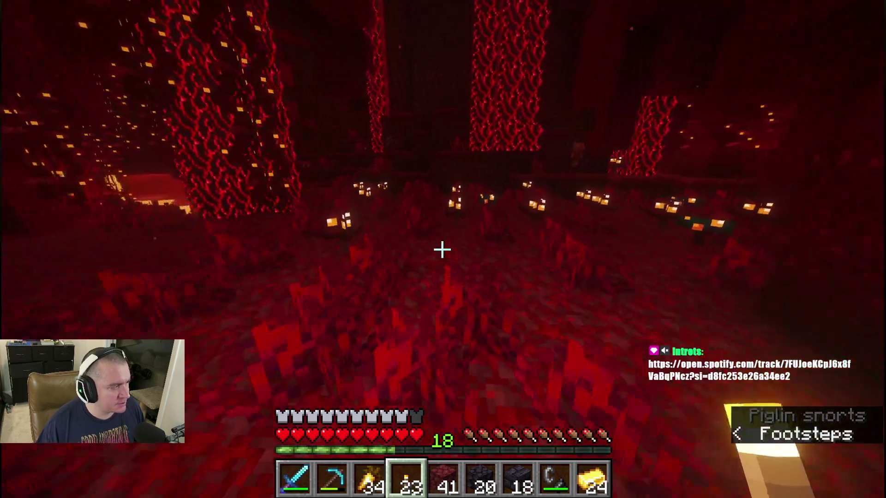
Move the 23 torches into the off hand and hold the diamond sword again
key("1")
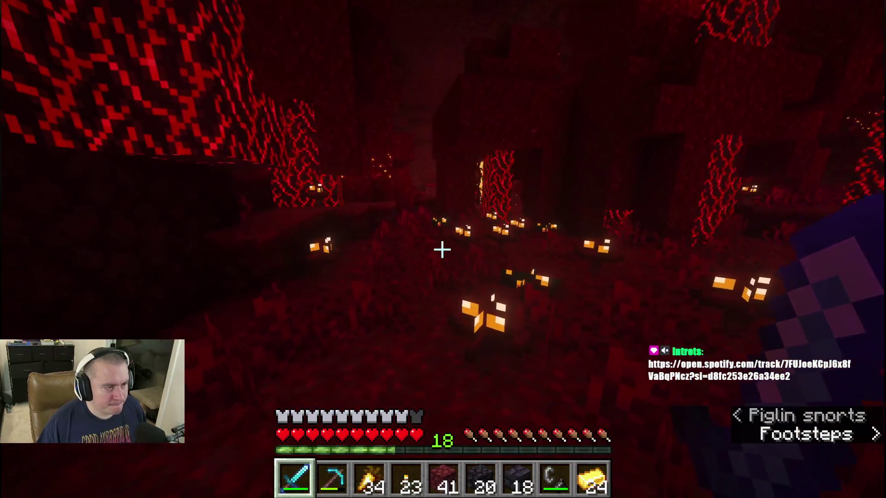
key("4")
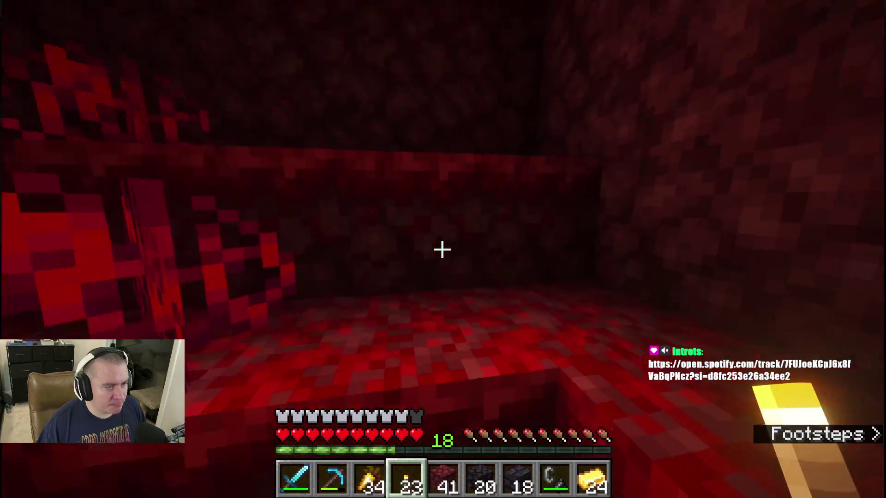
key("f")
key("2")
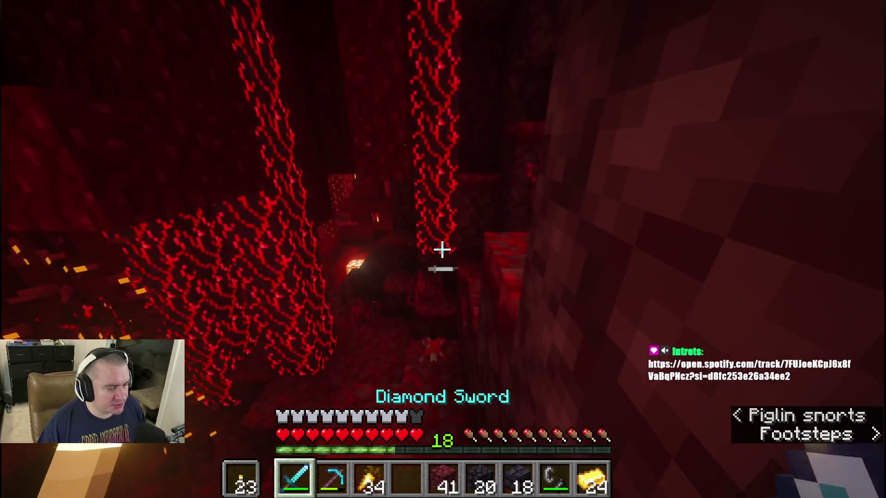
Check the inventory, swap the torches back into the main hand, and pause on the Game Menu
key("e")
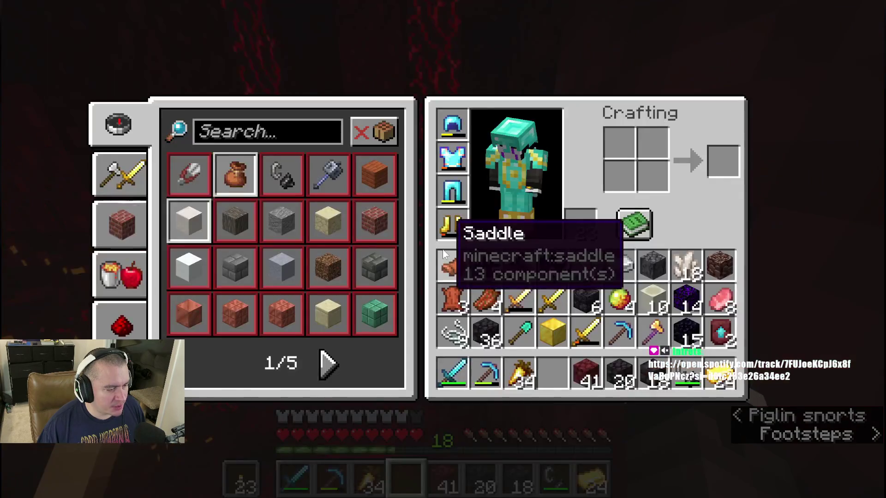
key("e")
key("f")
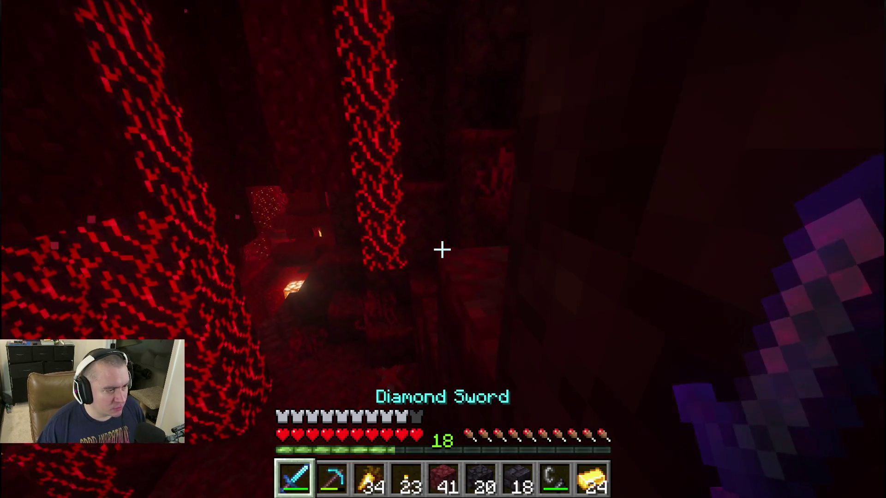
key("f")
key("Escape")
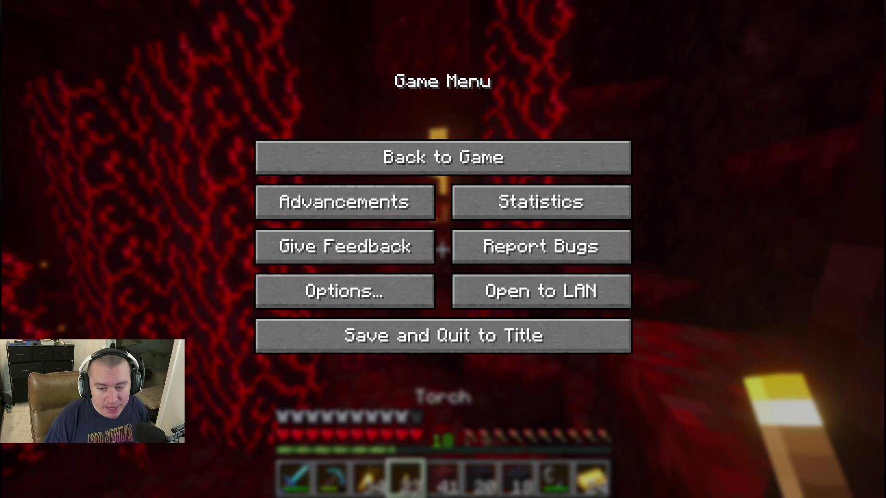
Resume play with the diamond sword, walk to the lava cavern, and select netherrack in slot 5
key("Escape")
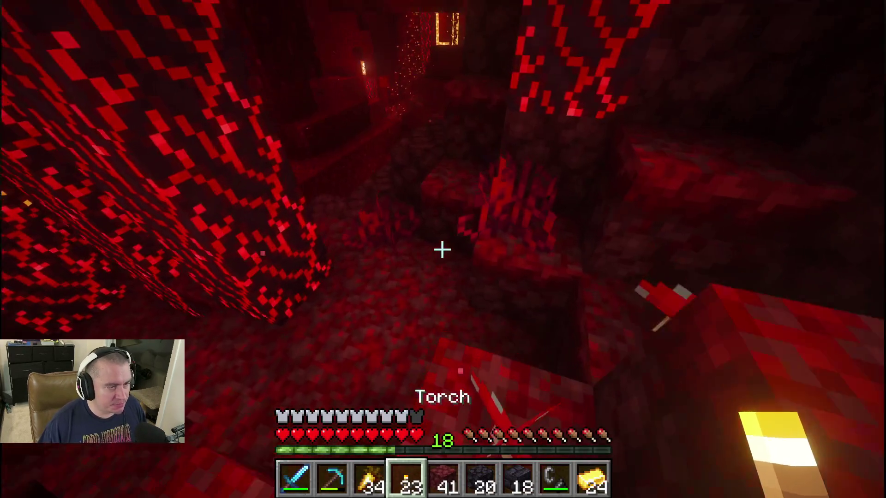
key("1")
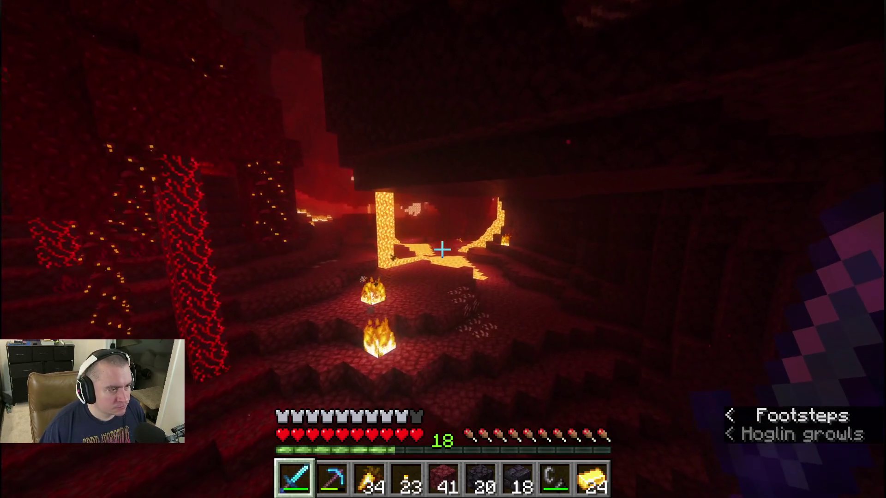
key("5")
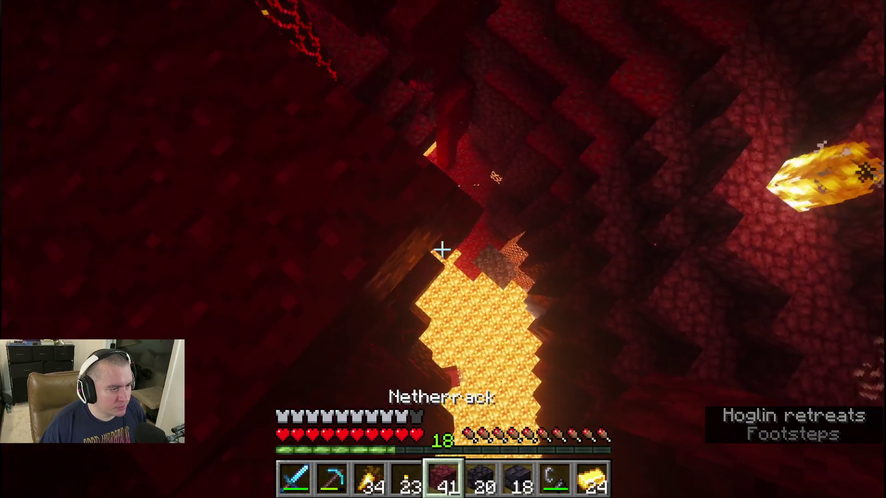
Place eight netherrack blocks along the lava edge to wall off the flow
right_click(442, 249)
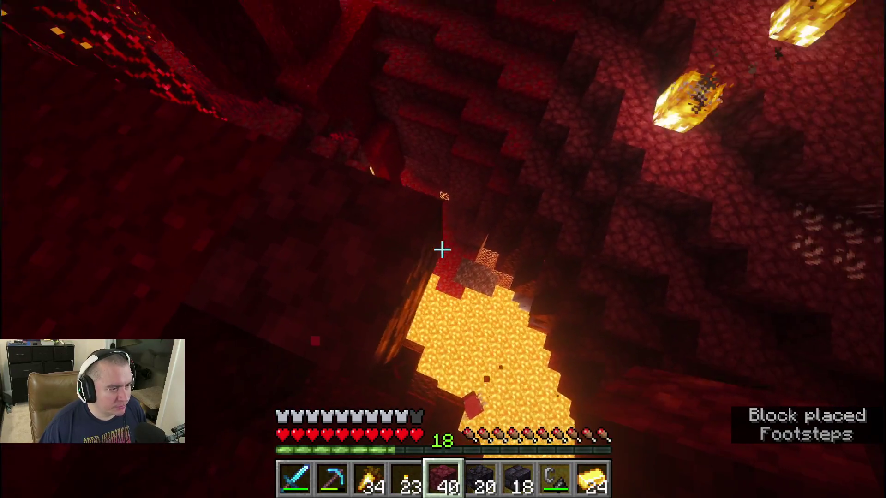
right_click(441, 249)
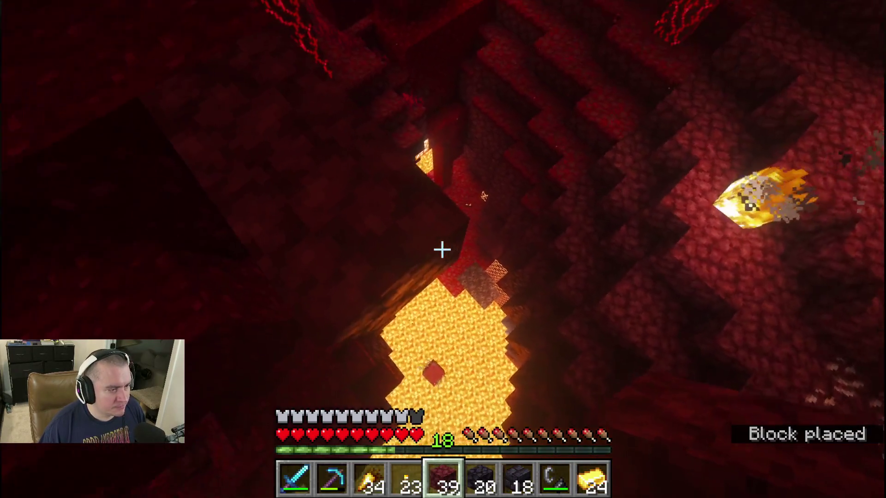
right_click(441, 249)
right_click(442, 249)
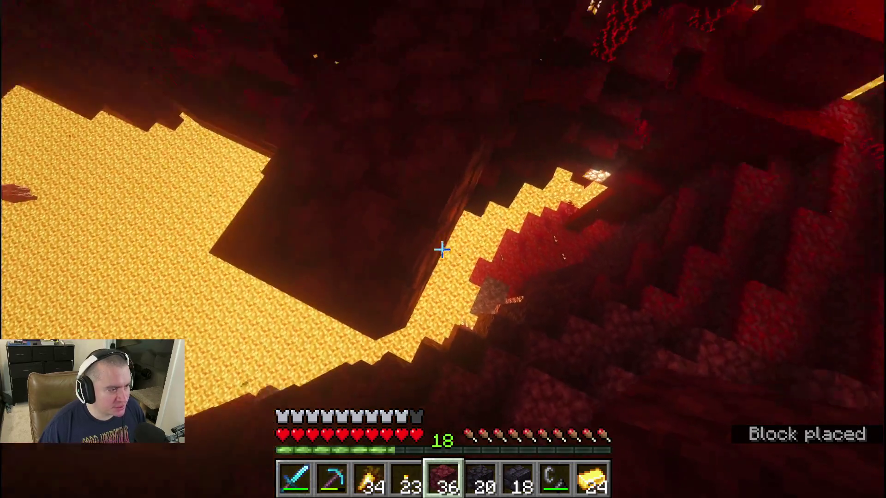
right_click(442, 249)
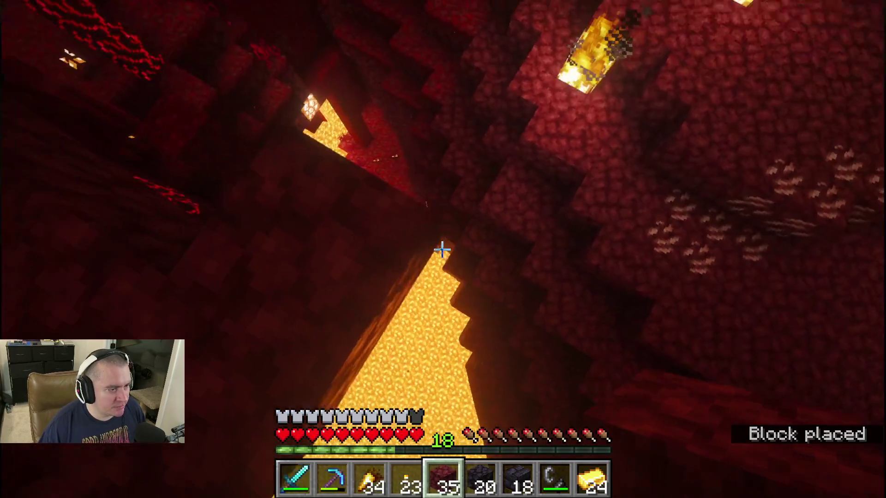
right_click(442, 249)
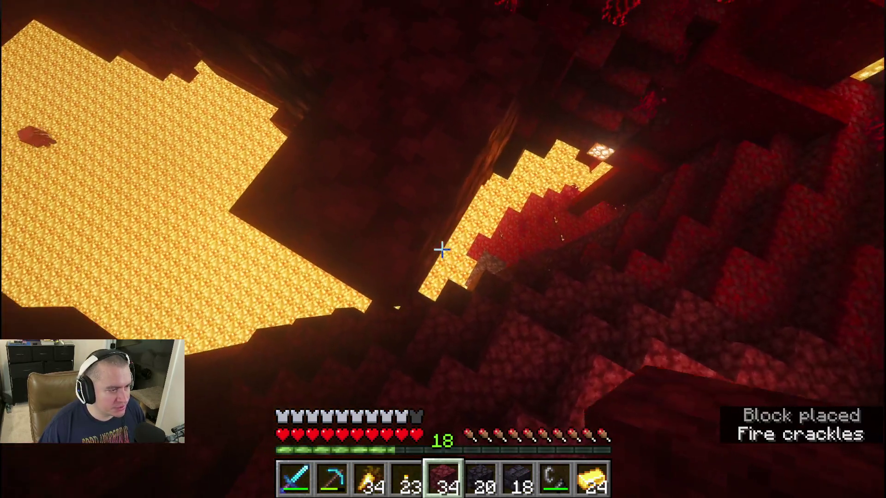
right_click(441, 249)
right_click(442, 249)
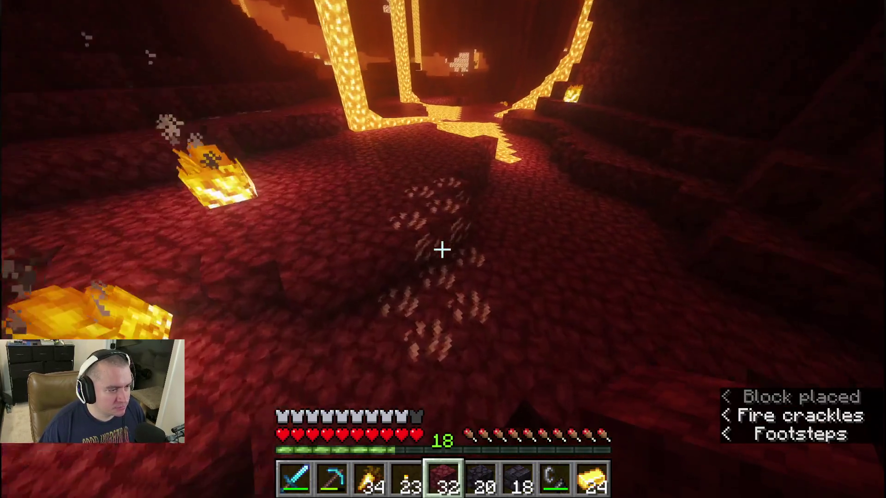
Switch to the sword, place one more netherrack block, and put out fires while walking to the ridge
key("1")
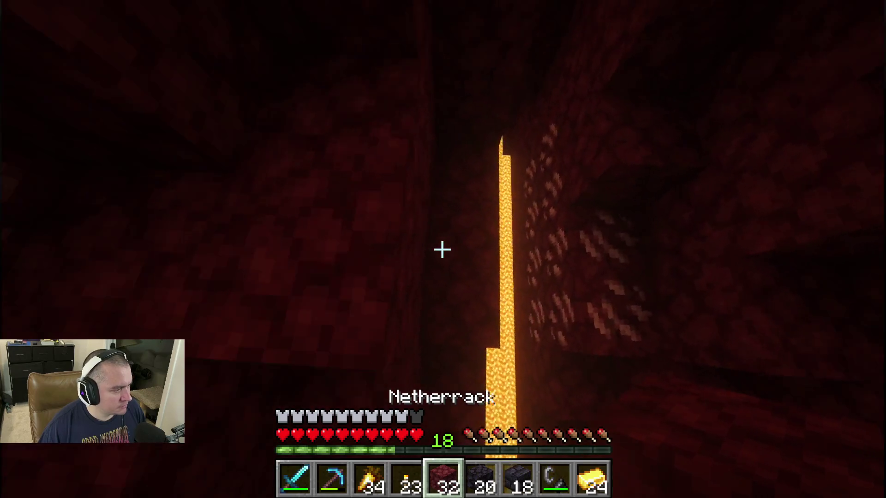
right_click(442, 250)
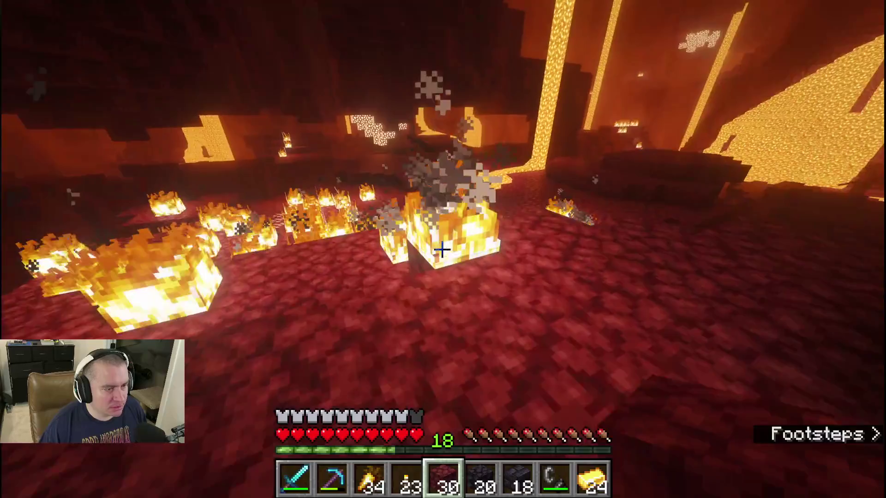
left_click(442, 250)
key("w")
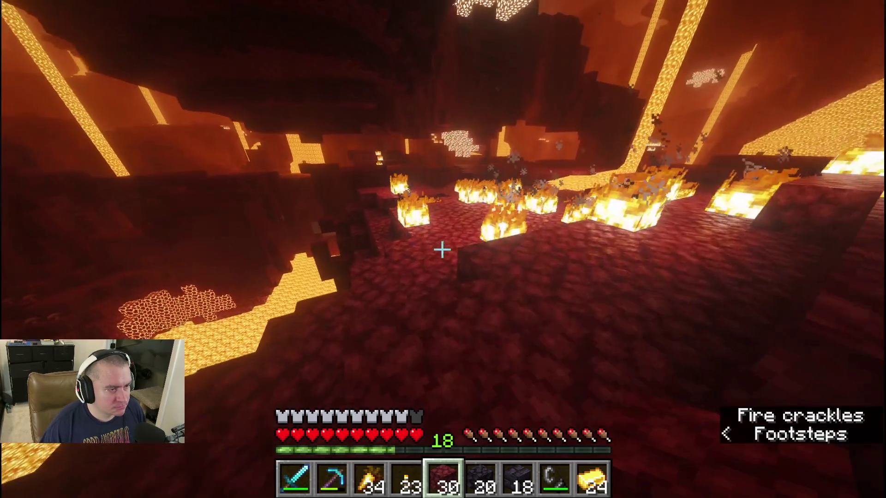
left_click(443, 250)
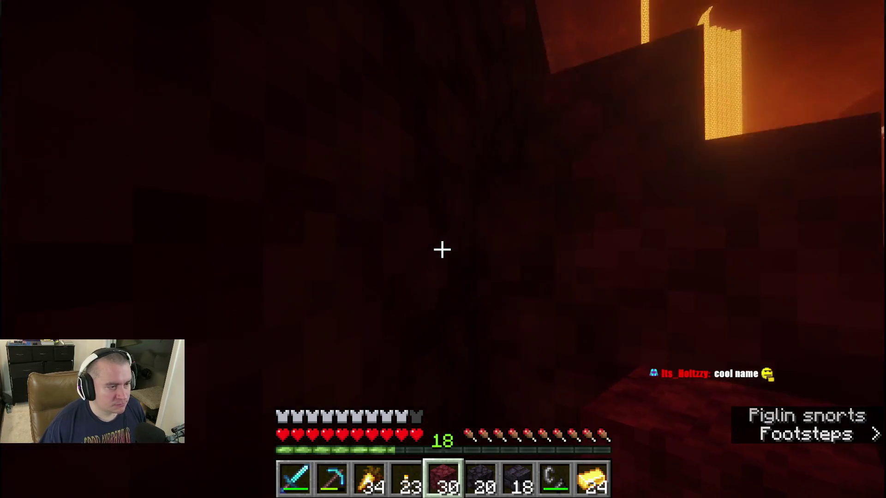
Switch to the diamond pickaxe and mine netherrack from the wall to refill the stack
key("2")
left_click(443, 250)
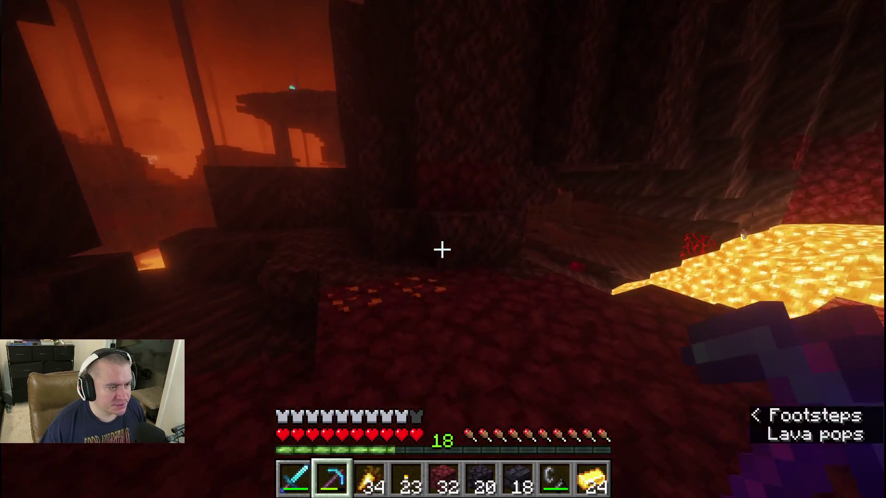
left_click(442, 250)
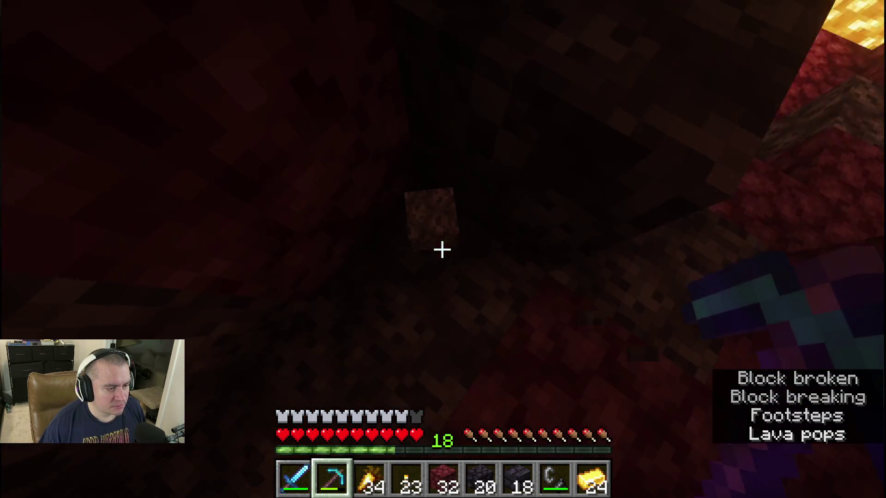
Check the inventory, mine through the netherrack wall, and step out onto the cavern overlooking the lava lake
key("e")
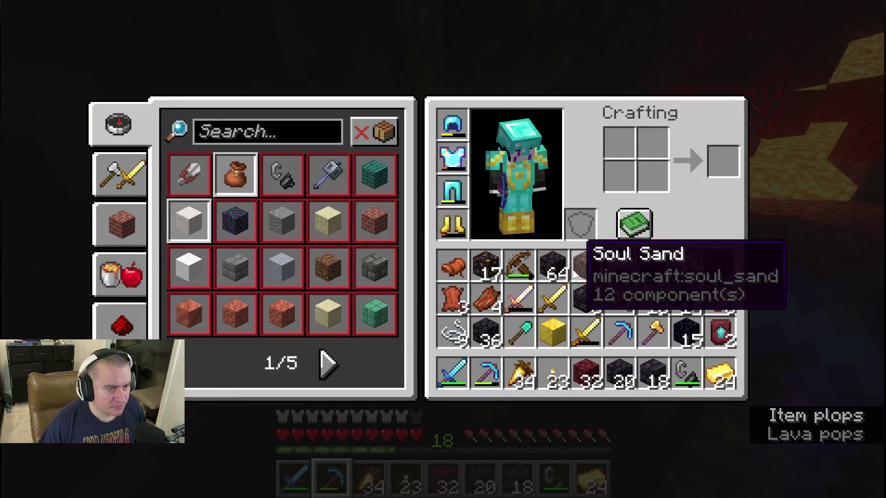
key("e")
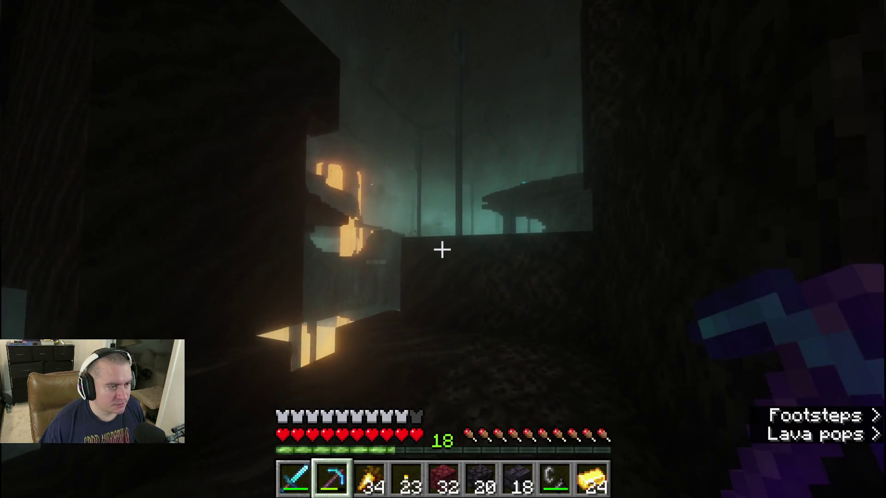
left_click(442, 250)
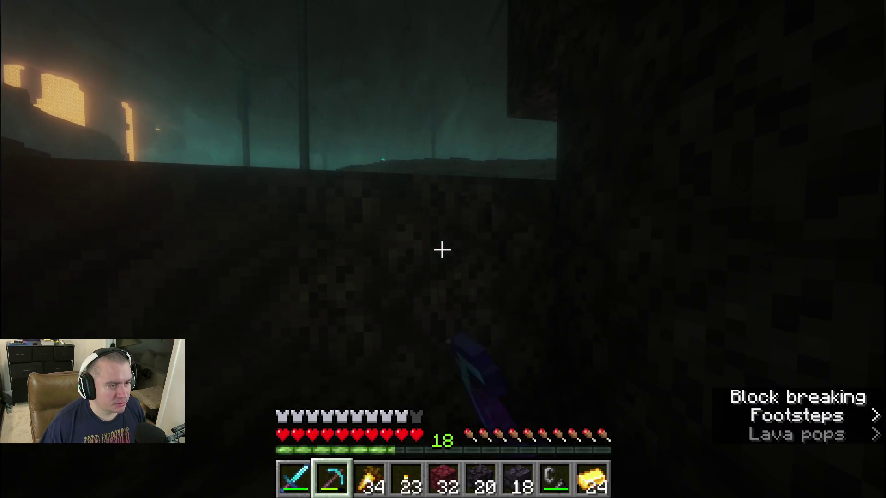
key("w")
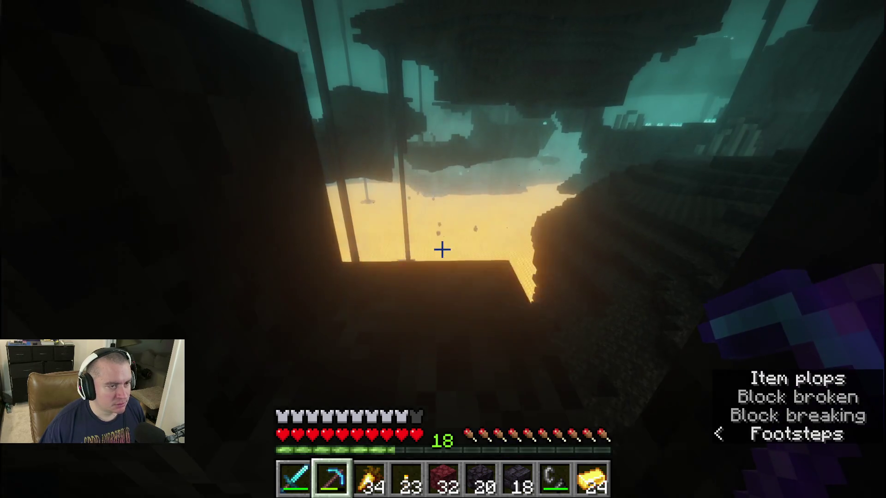
key("w")
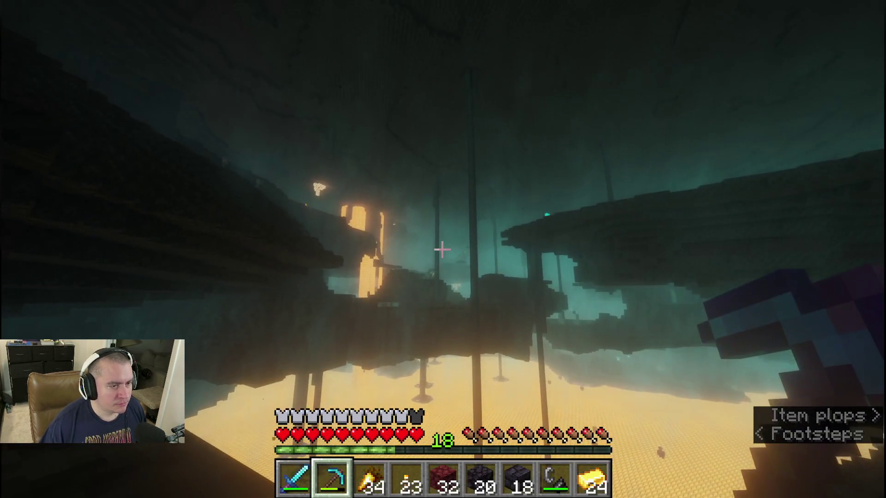
key("w")
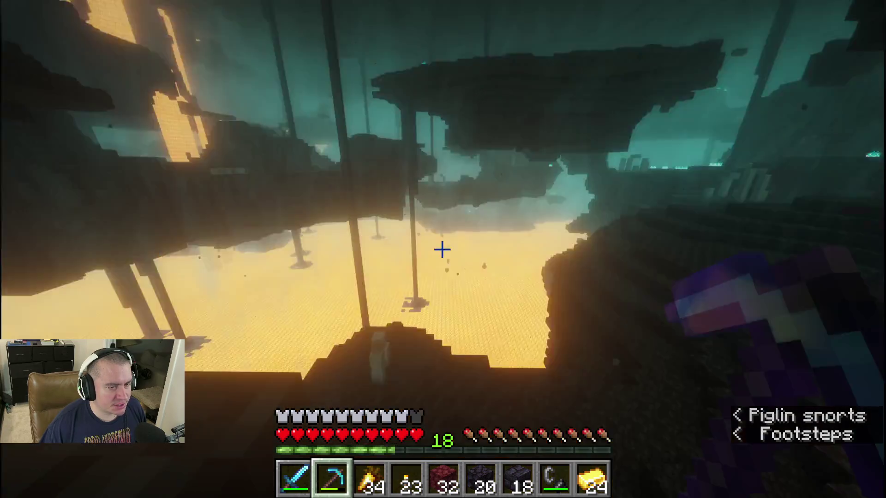
key("w")
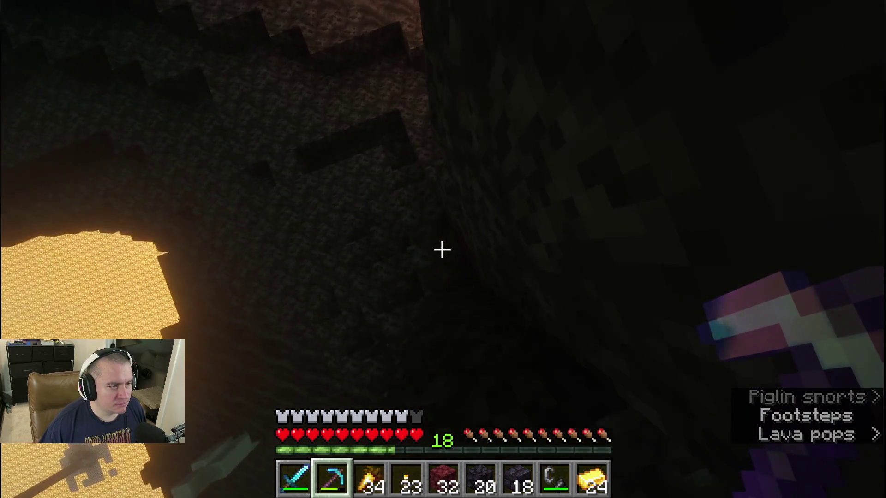
key("w")
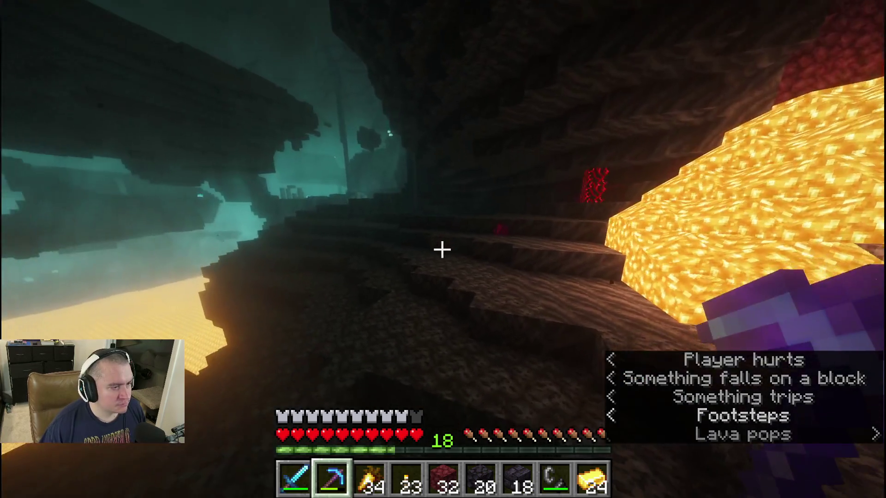
Walk along the cavern ledge toward the rock wall with glowstone
key("w")
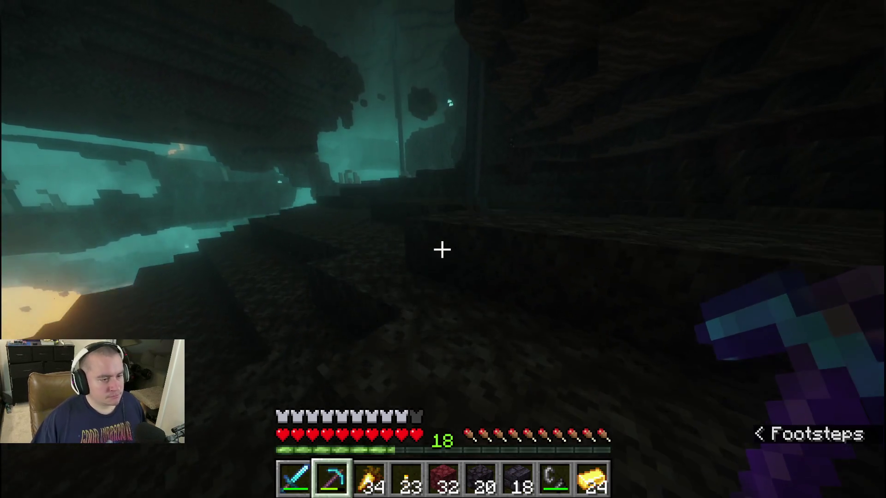
key("w")
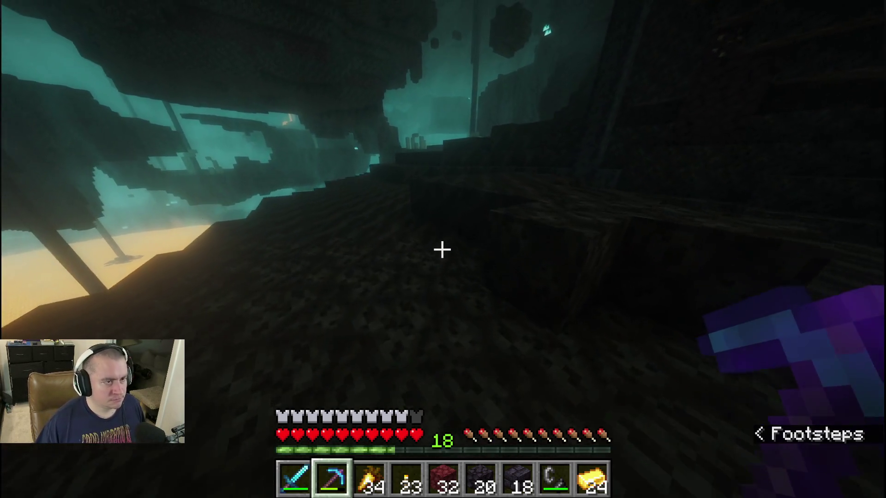
key("w")
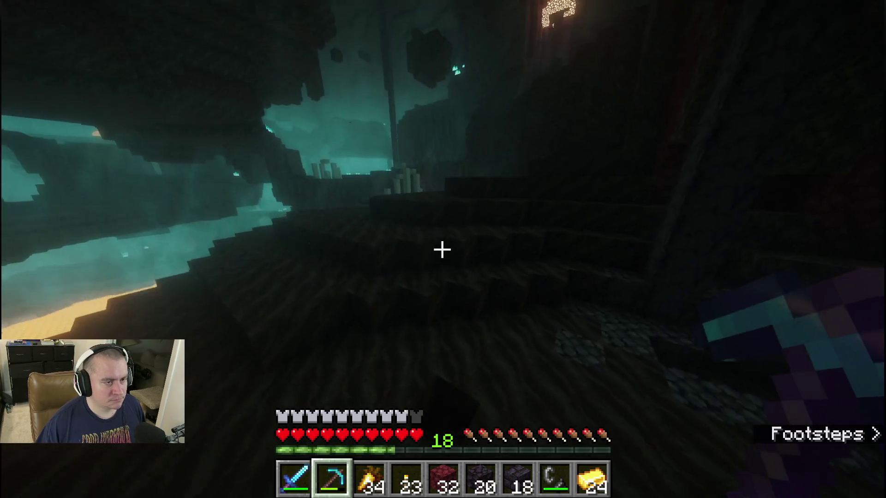
key("w")
key("w")
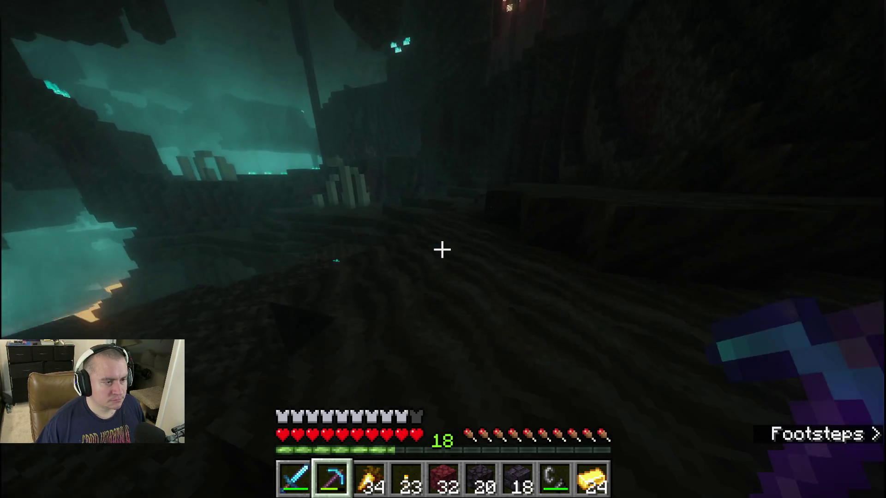
key("w")
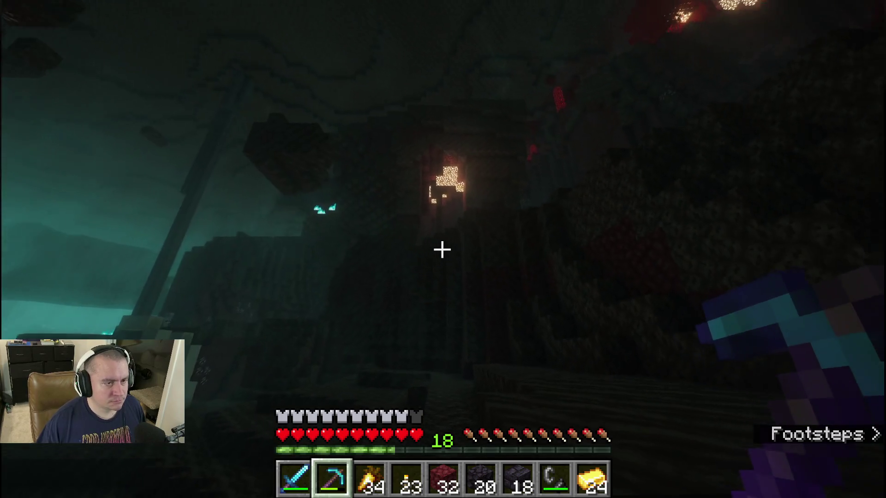
key("w")
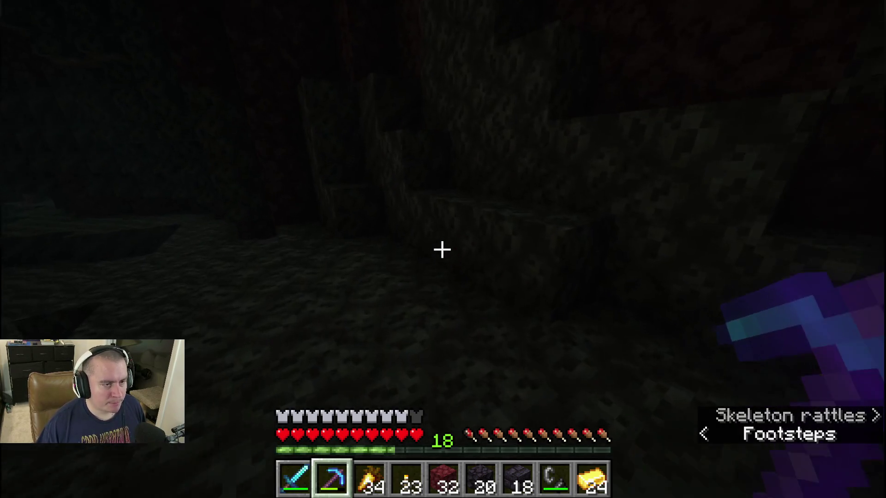
key("w")
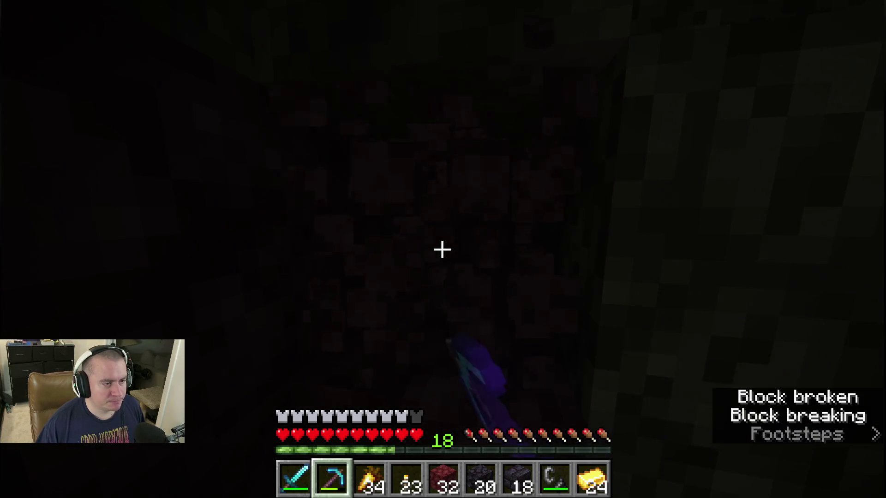
Place a torch on the wall, mine a block with the pickaxe, and bring up the inventory
key("4")
right_click(443, 250)
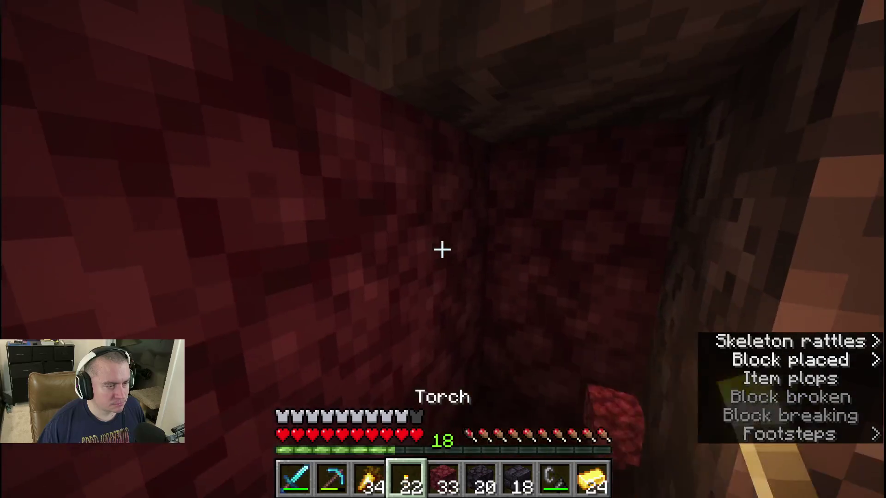
key("w")
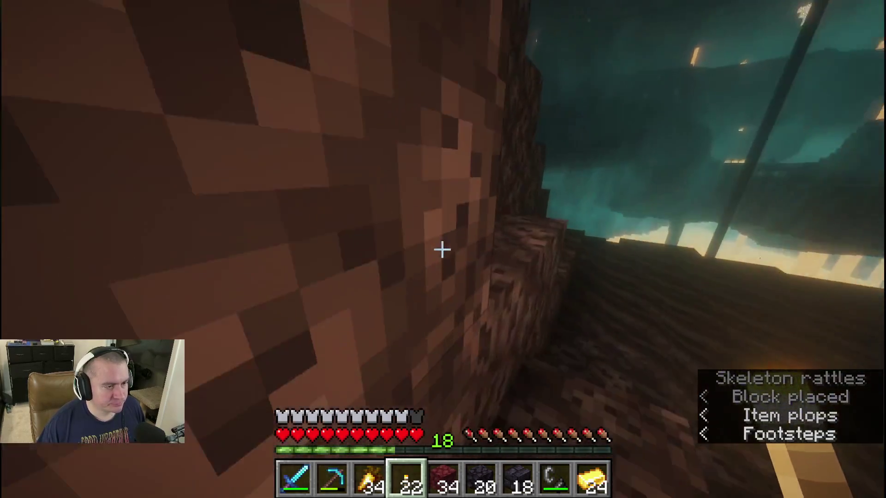
key("w")
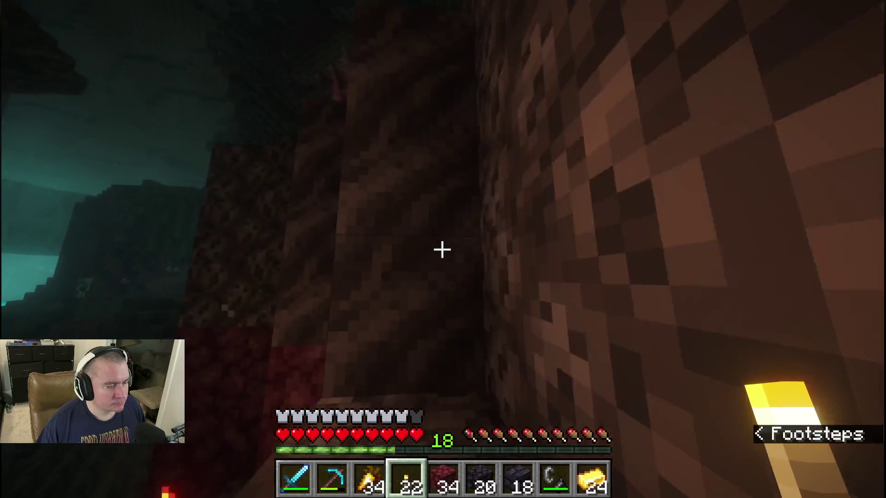
key("2")
left_click(443, 250)
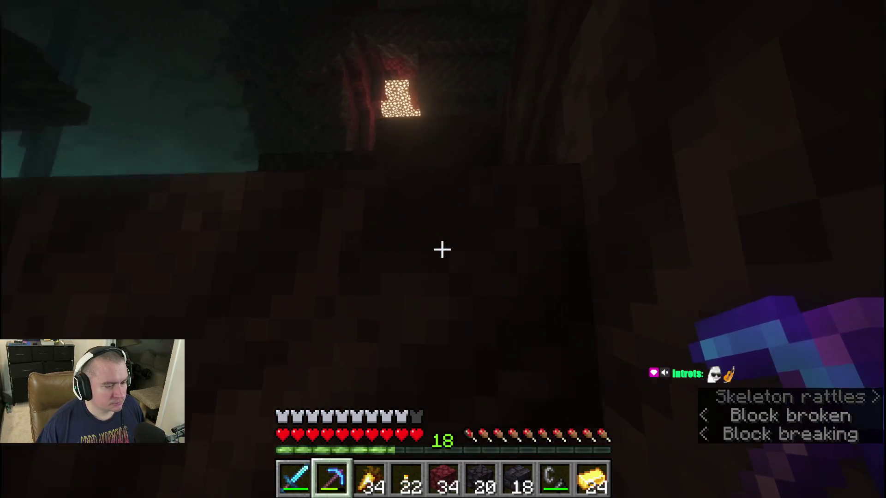
key("e")
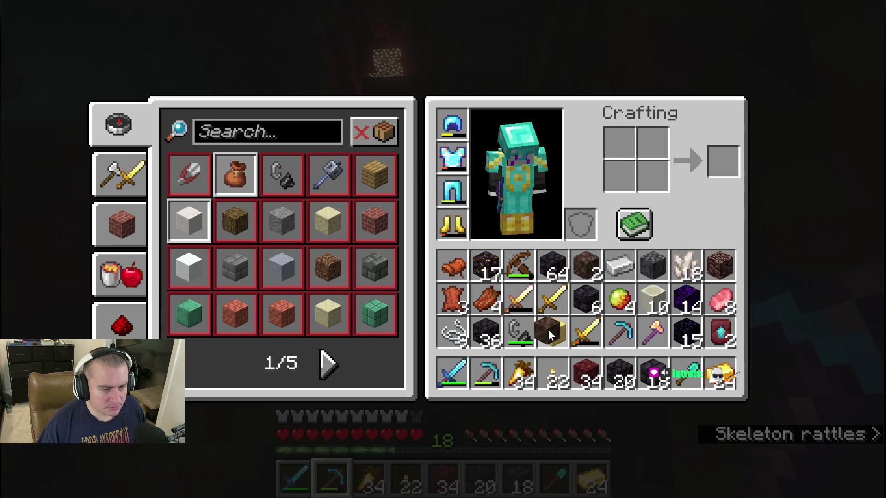
Store the soul soil block in the inventory, return to play, and dig out the block ahead
left_click(589, 286)
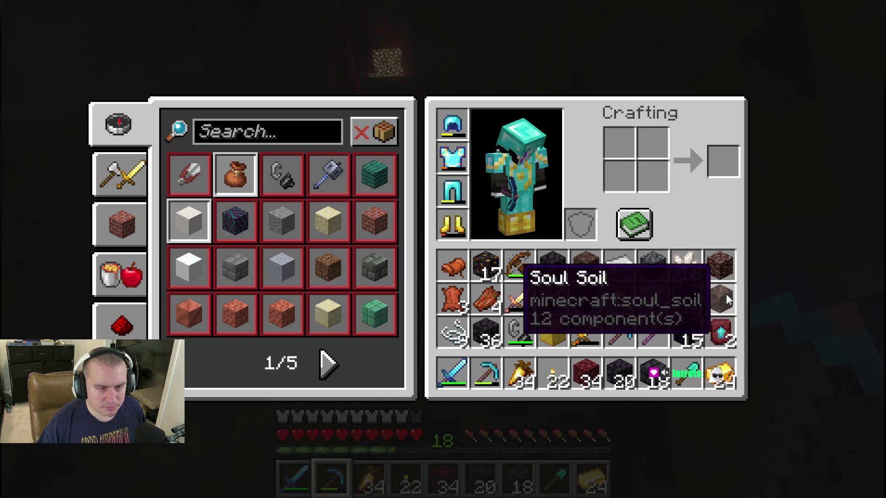
key("e")
scroll(442, 250, "up", 1)
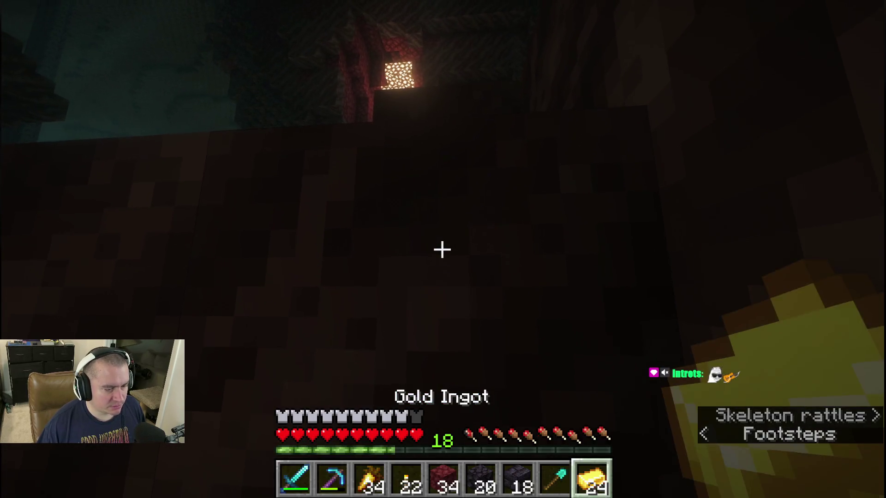
scroll(442, 249, "up", 1)
left_click(443, 249)
key("w")
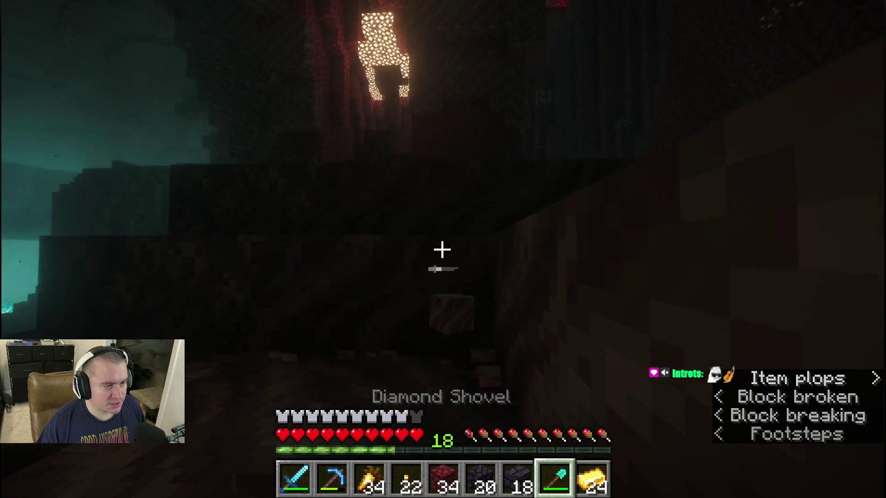
Place a torch to light the area, then walk with the sword out into the cavern toward the netherrack wall
key("1")
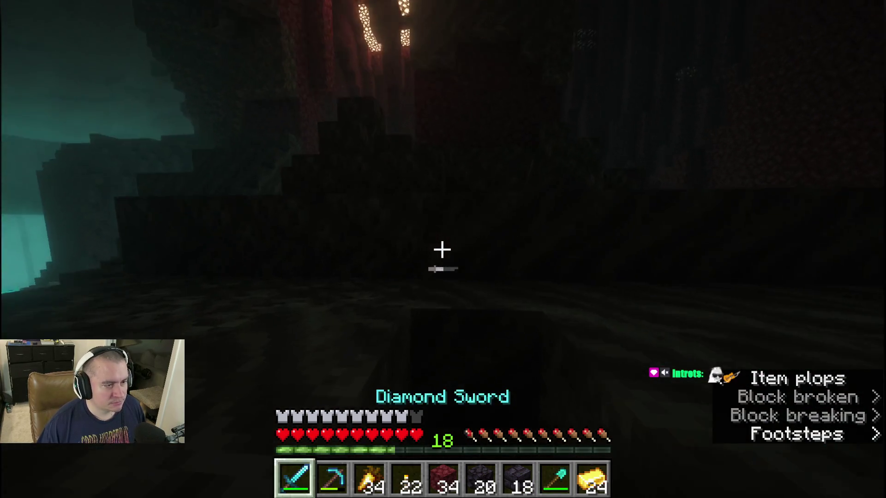
key("4")
right_click(442, 249)
key("1")
key("w")
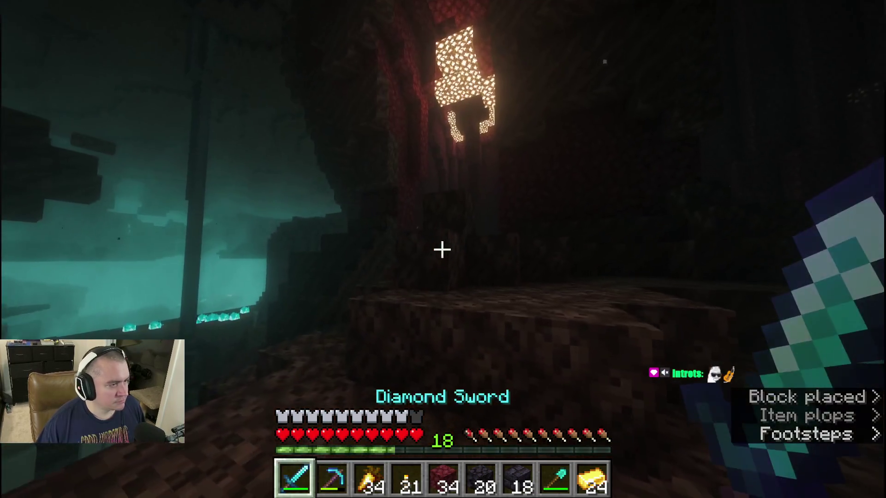
key("w")
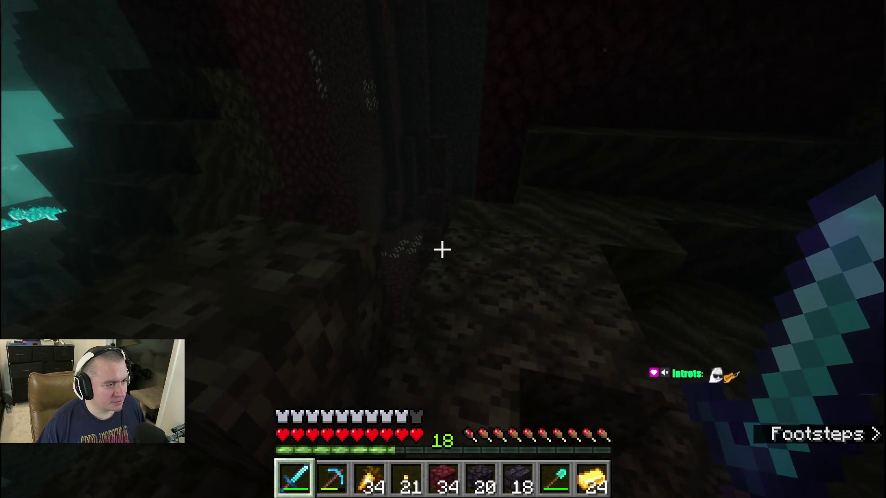
key("w")
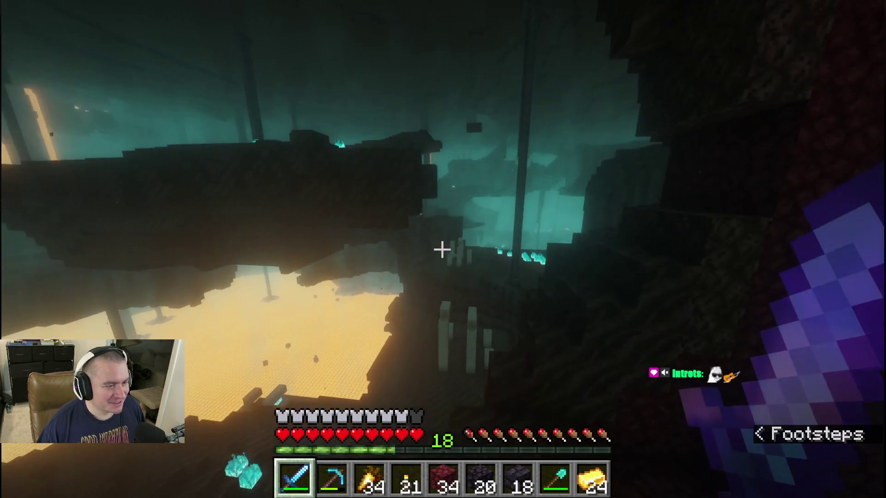
left_click_drag(443, 249, 277, 250)
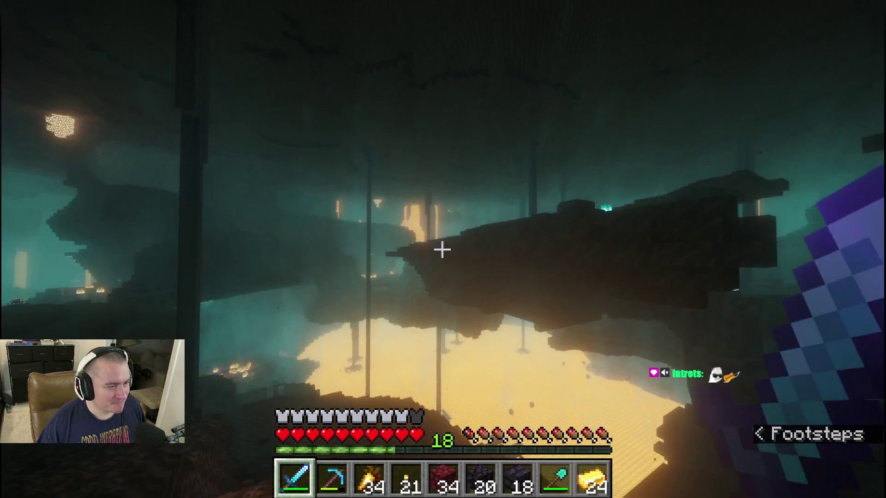
key("w")
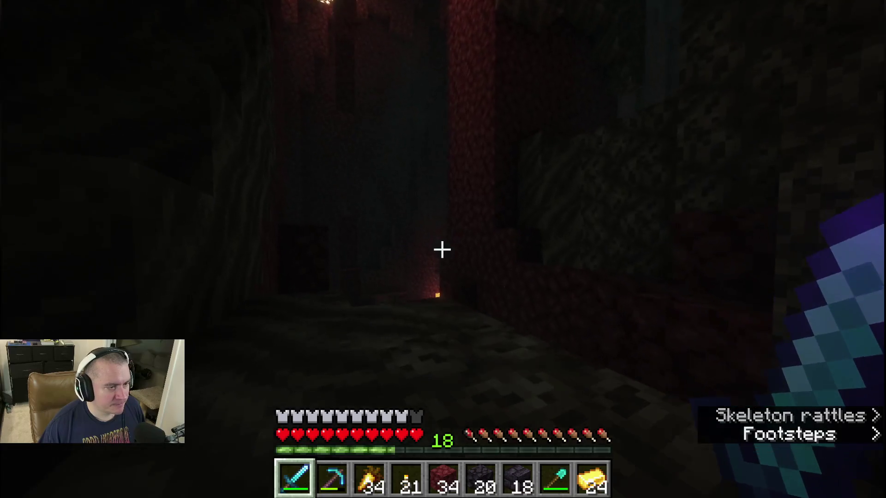
key("4")
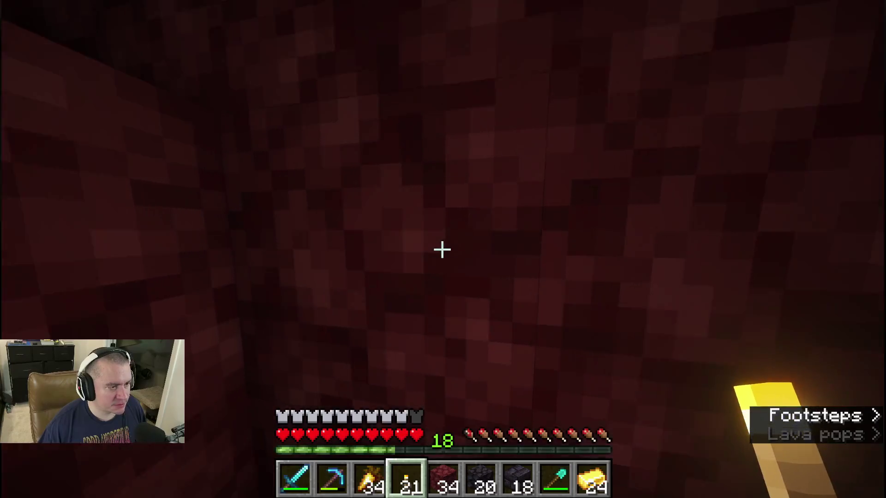
Place a wall torch, mine forward through the netherrack, and check the inventory
key("2")
right_click(442, 250)
left_click_drag(442, 250, 442, 250)
key("w")
key("w")
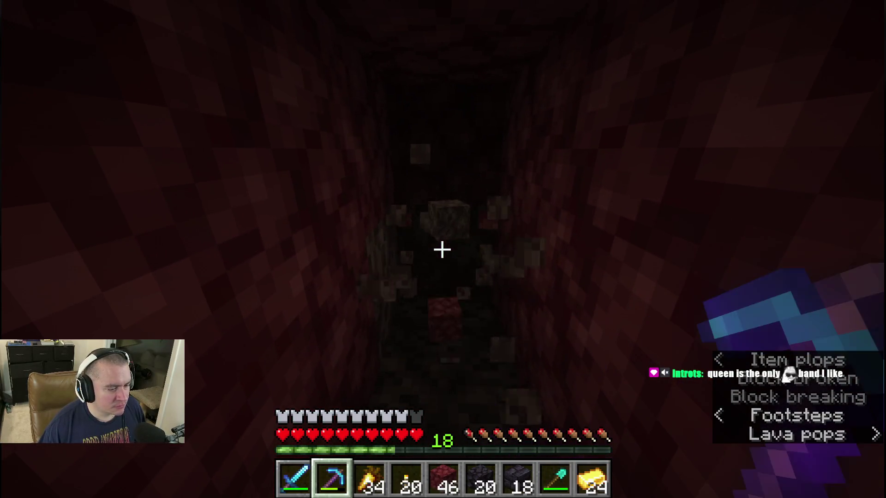
key("e")
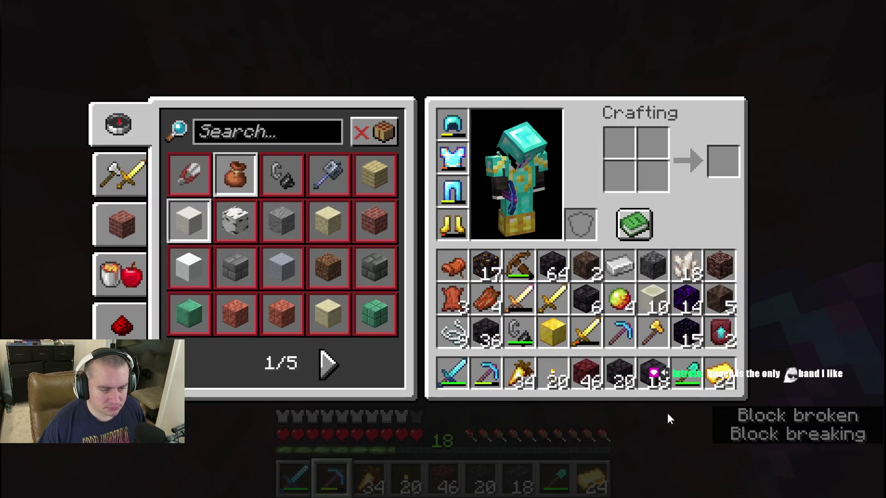
key("e")
Dig with the shovel, place a torch, fill a gap with netherrack, and clear the soul soil ahead
key("e")
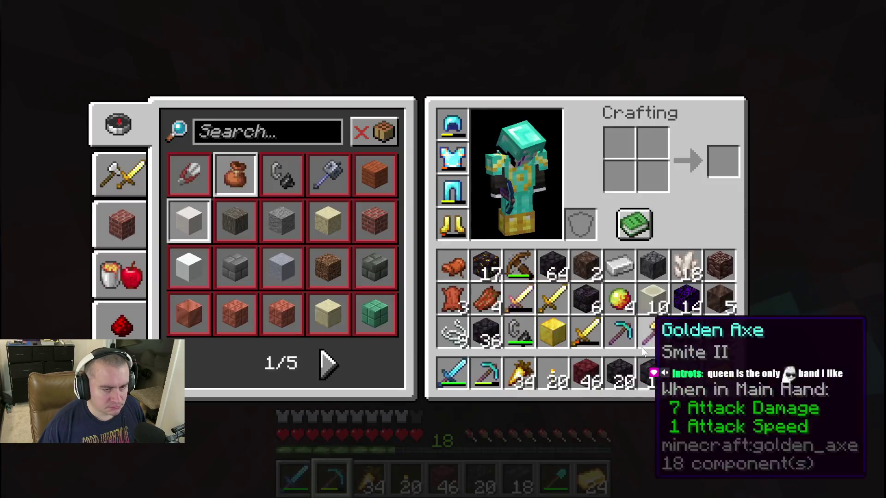
key("e")
key("9")
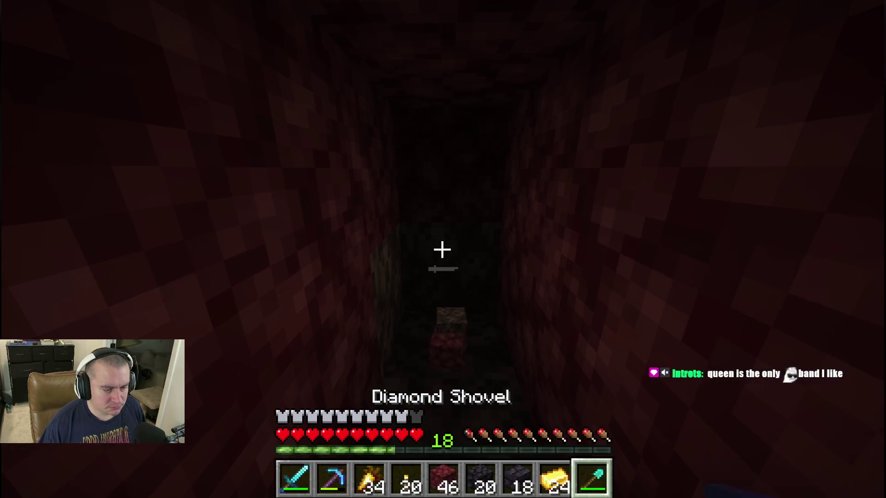
left_click(443, 250)
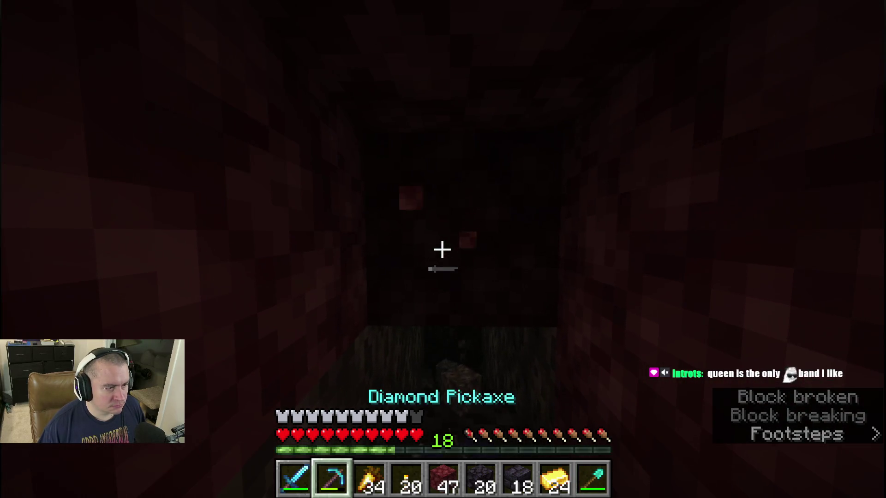
key("4")
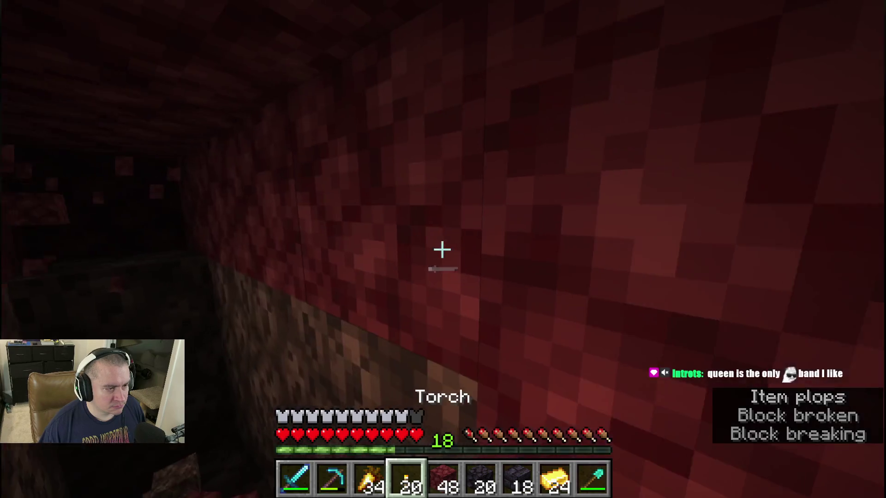
right_click(443, 249)
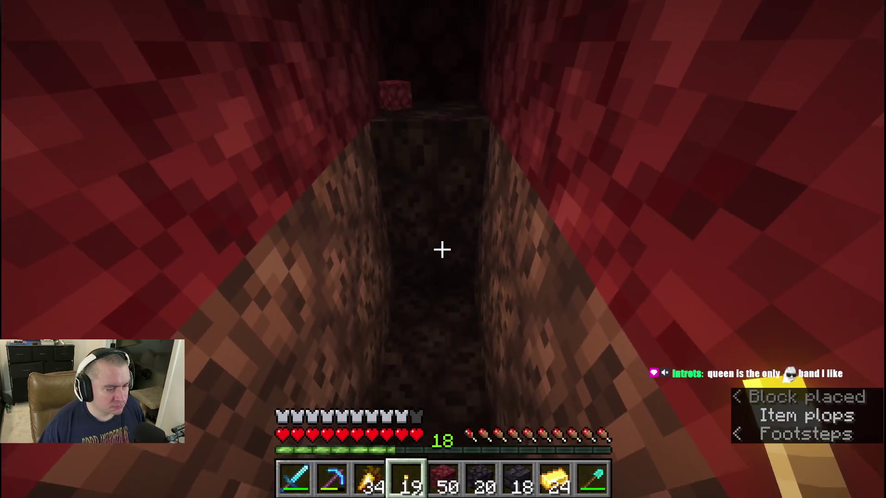
key("5")
right_click(443, 250)
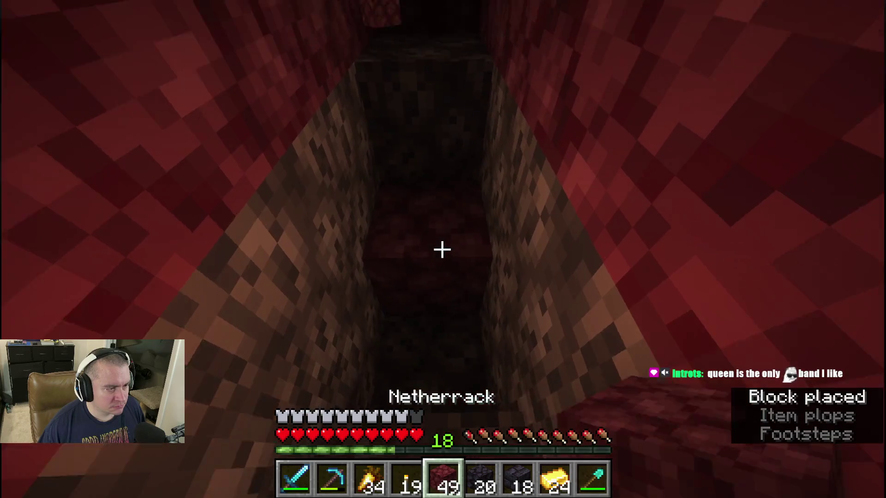
key("2")
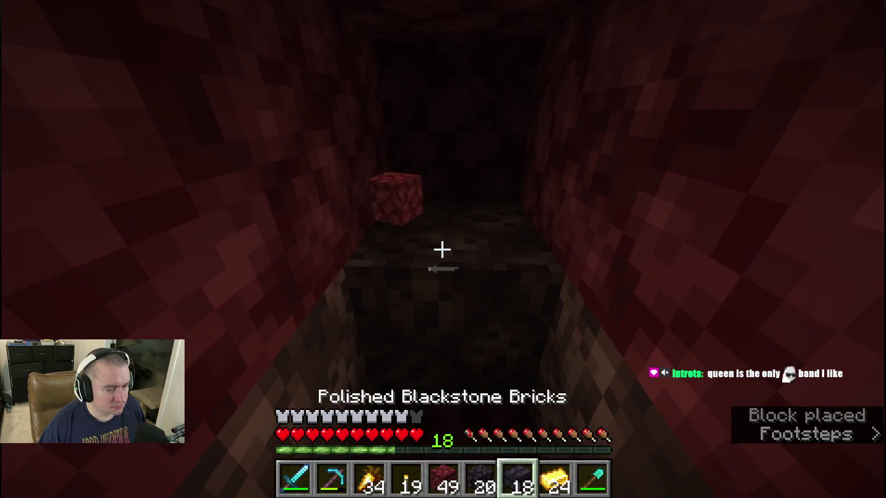
left_click(443, 250)
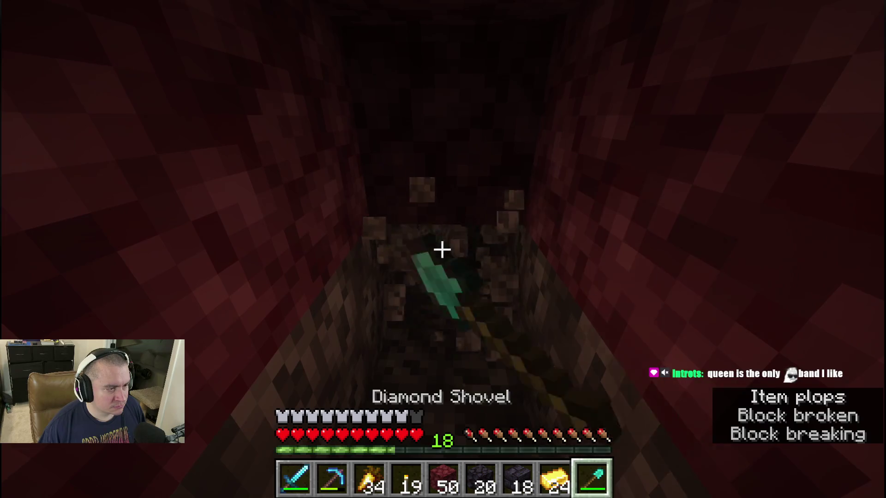
key("2")
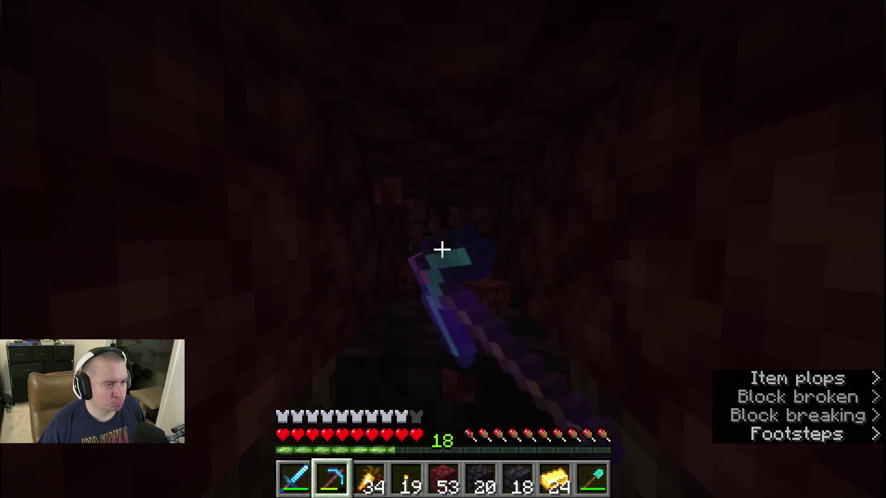
Place another torch on the wall and mine the tunnel forward with the pickaxe
key("4")
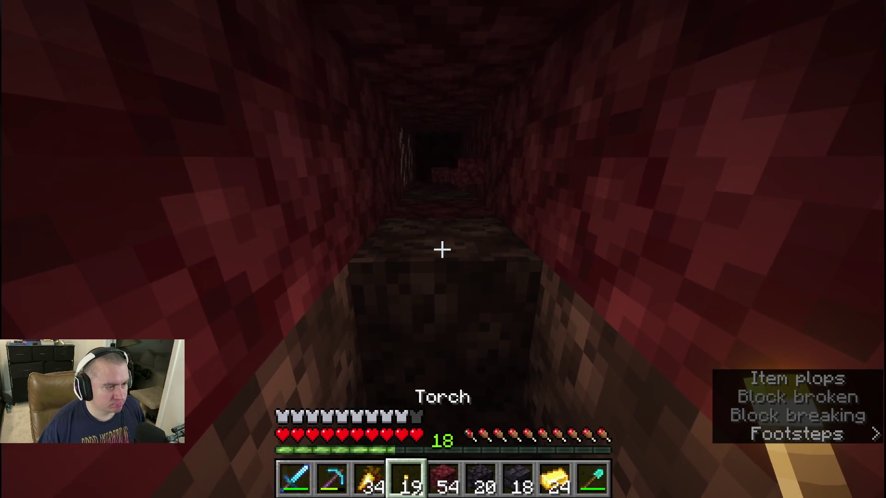
key("9")
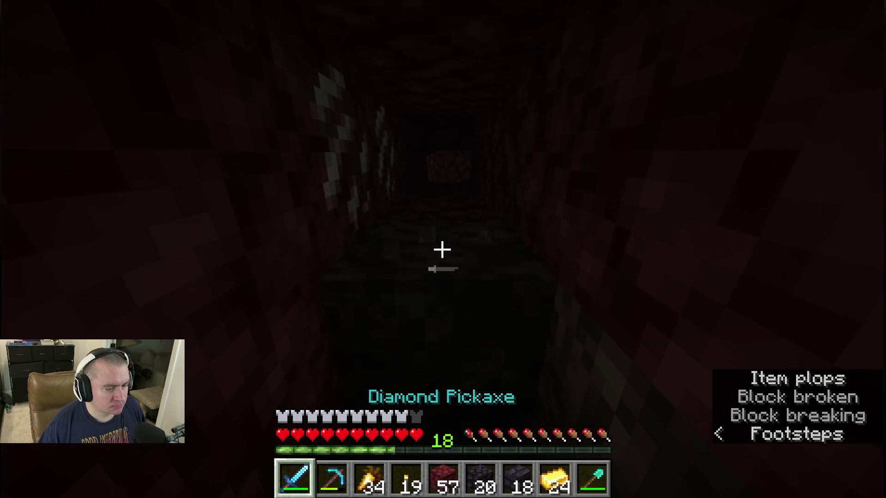
key("4")
right_click(442, 249)
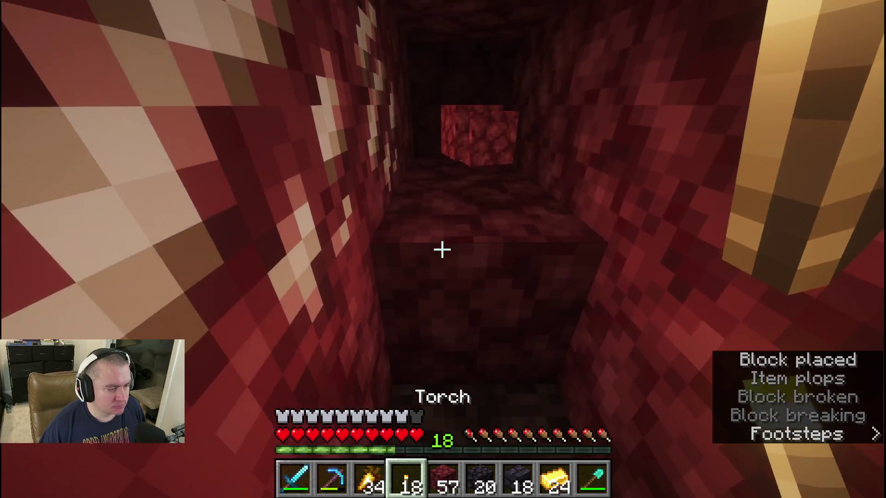
key("2")
left_click(443, 249)
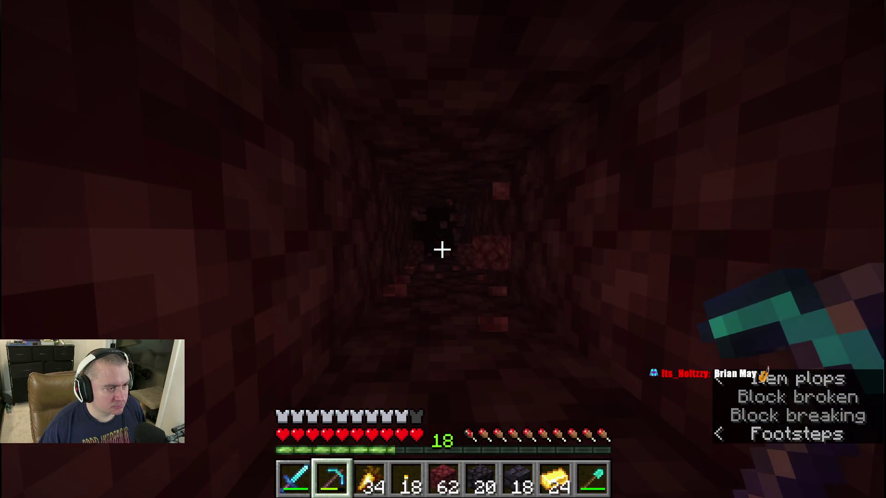
key("w")
left_click(442, 249)
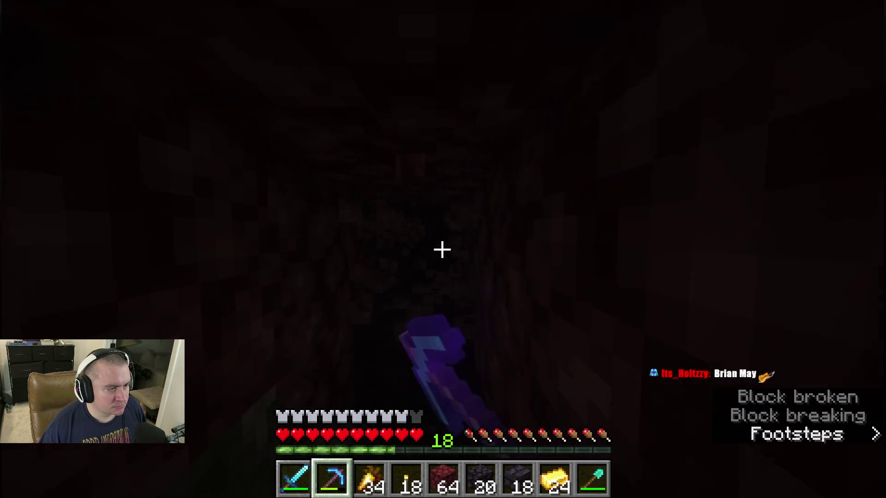
Extend the tunnel, placing two more wall torches between stretches of mining
key("3")
right_click(442, 249)
key("2")
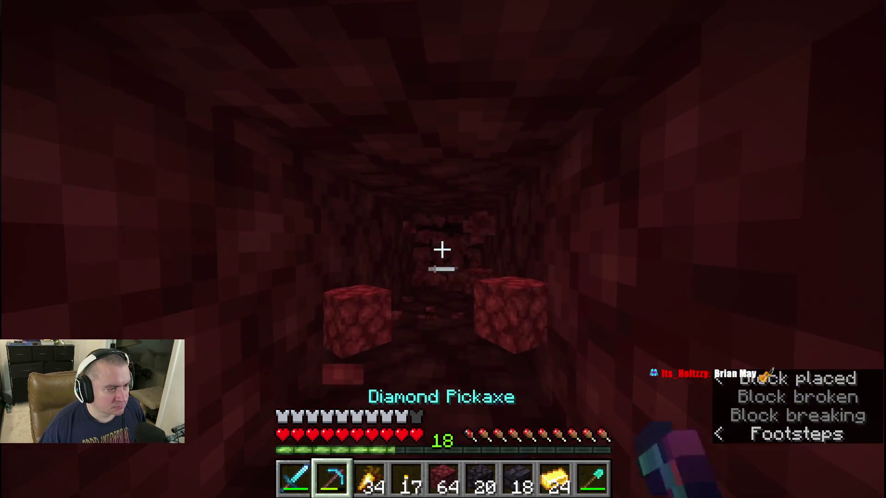
left_click(443, 249)
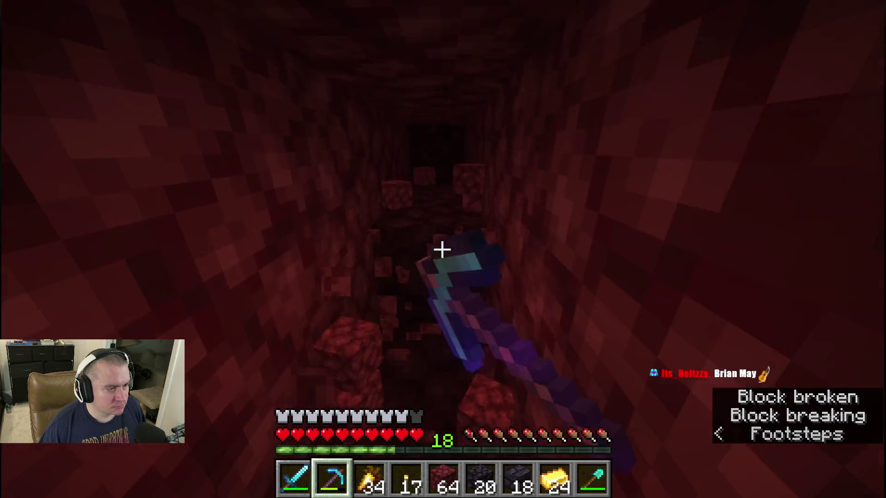
left_click(443, 249)
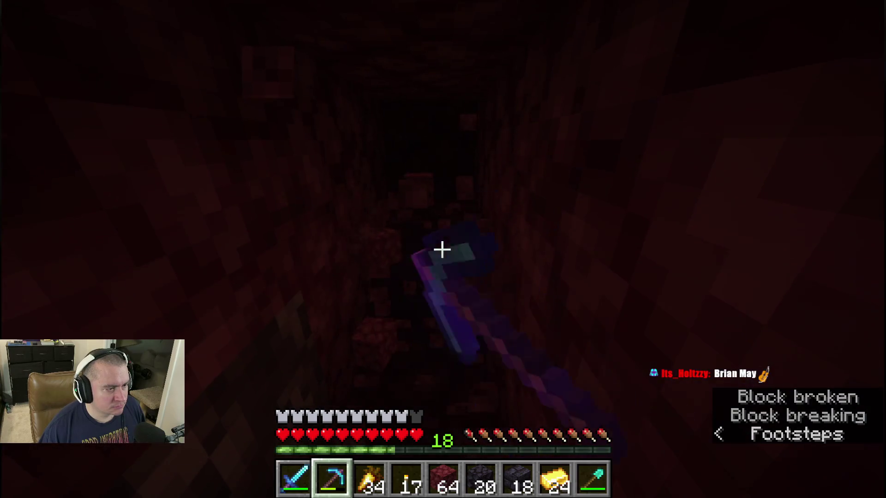
key("3")
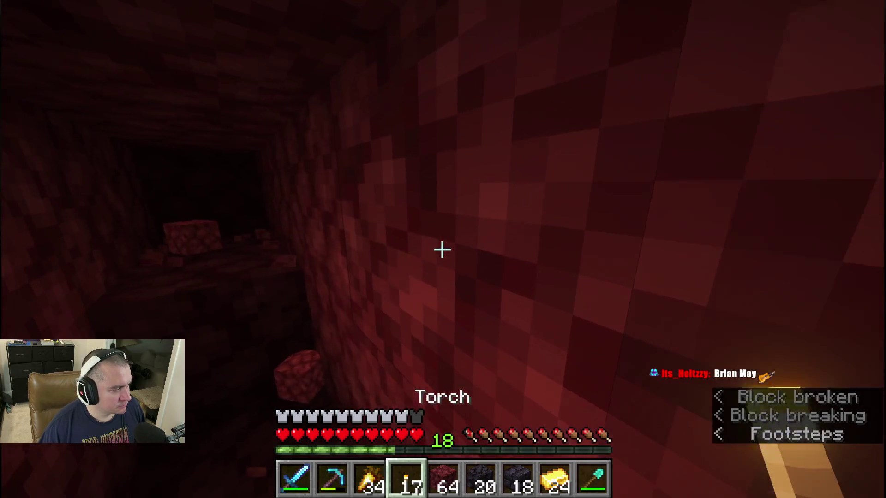
right_click(442, 249)
key("2")
left_click(442, 249)
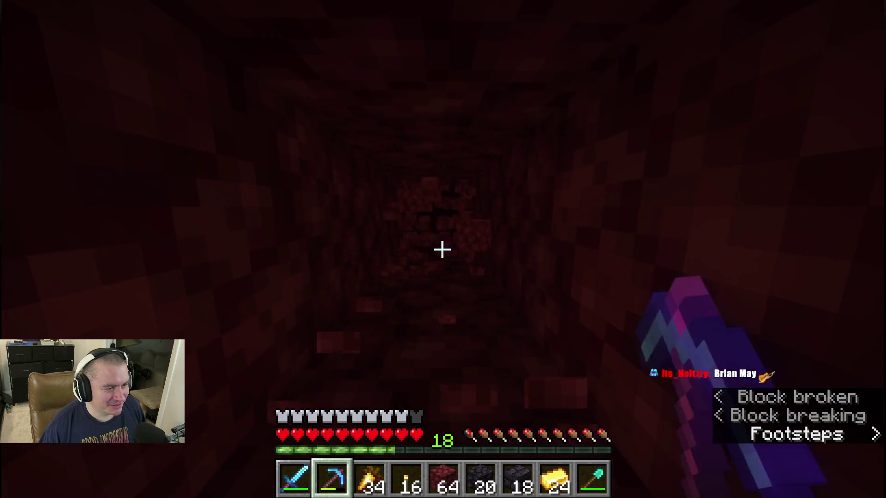
left_click(442, 249)
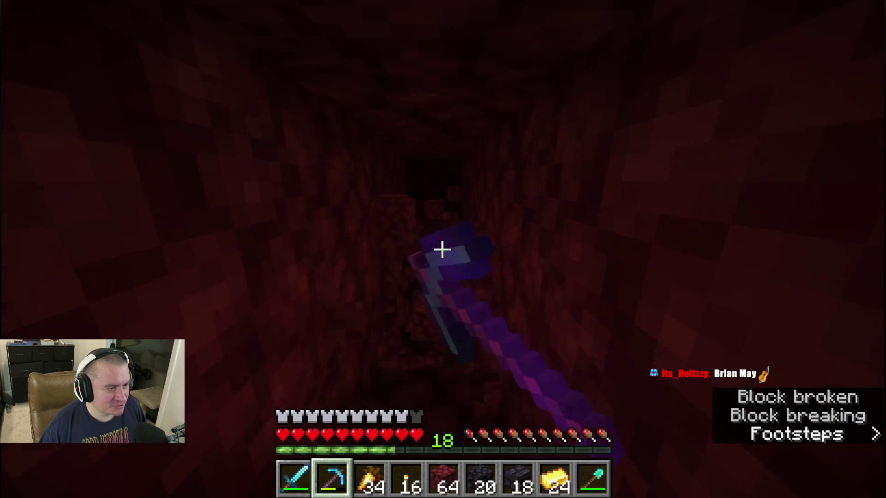
key("w")
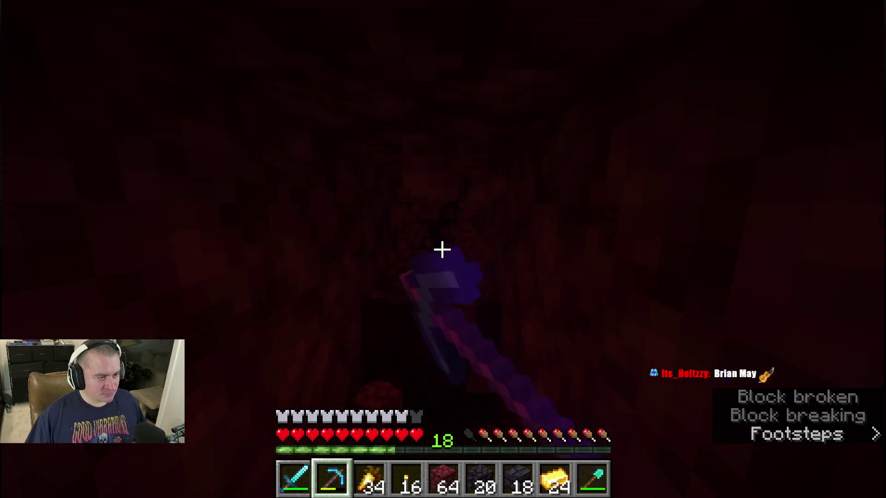
Place two further torches and mine on until the tunnel end exposes a lava pool
key("3")
right_click(442, 250)
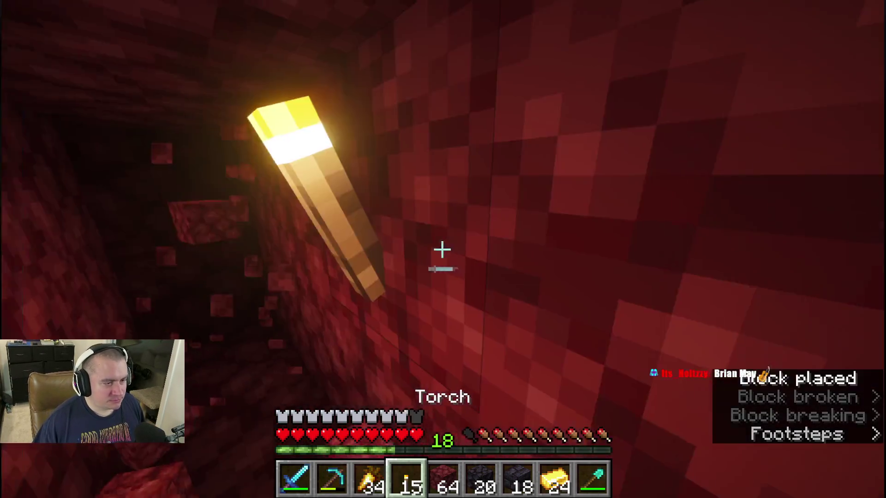
key("2")
left_click(442, 249)
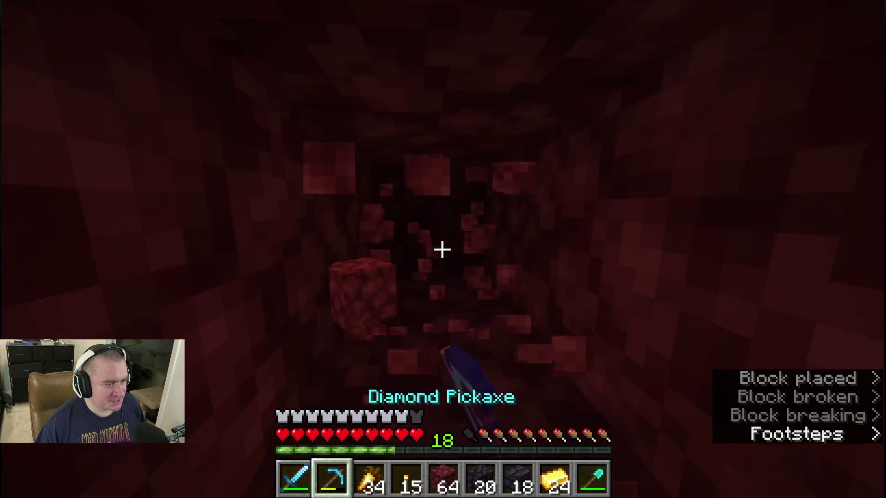
key("w")
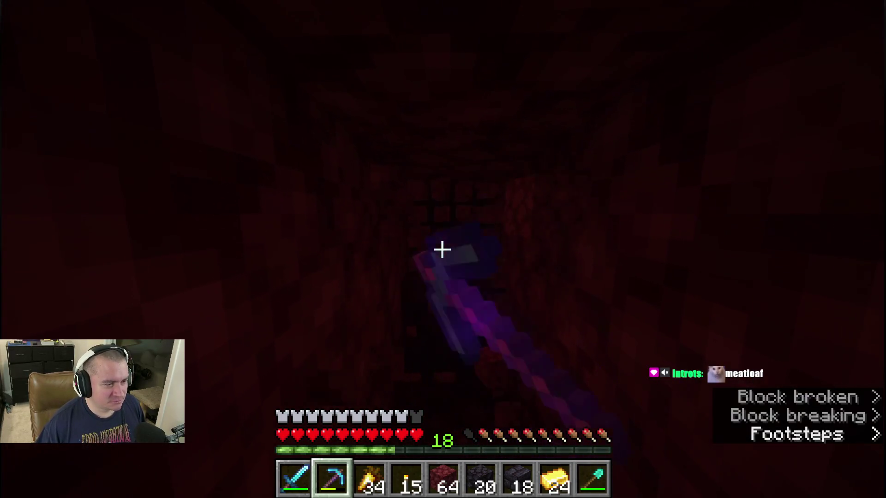
key("4")
right_click(442, 250)
key("2")
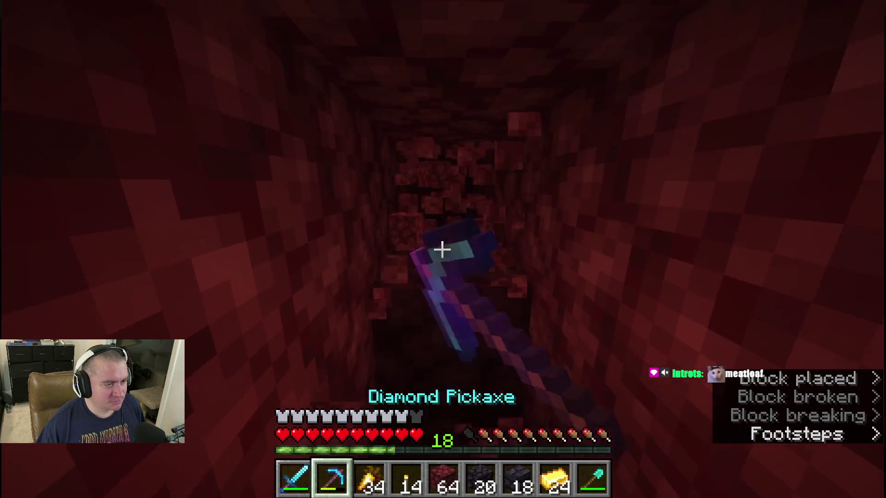
key("w")
left_click(442, 249)
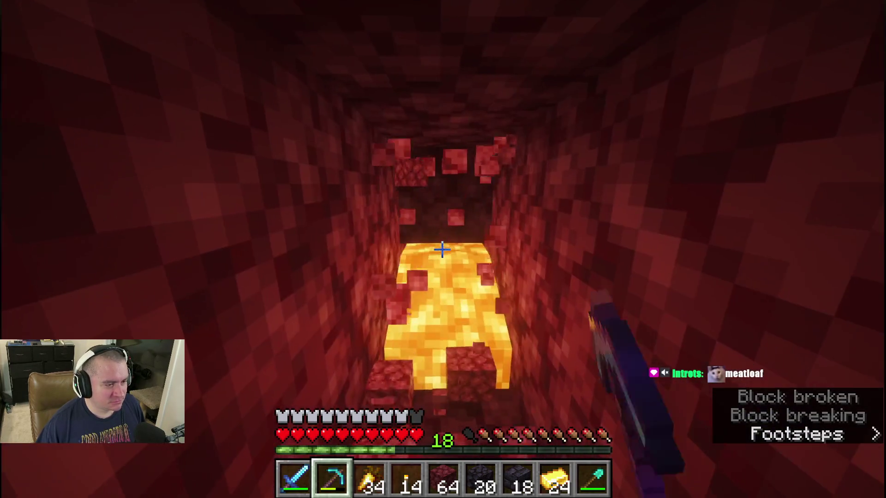
Back away from the lava and walk through the torch-lit tunnel to the cave opening
key("s")
key("s")
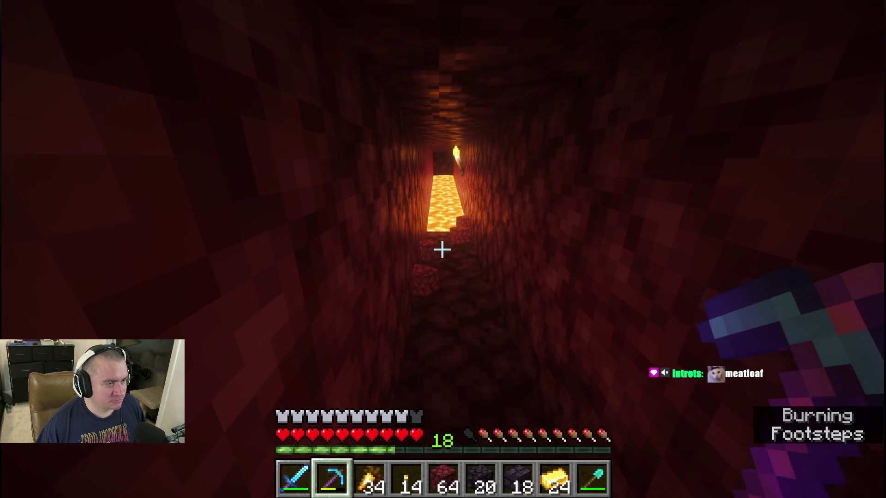
key("s")
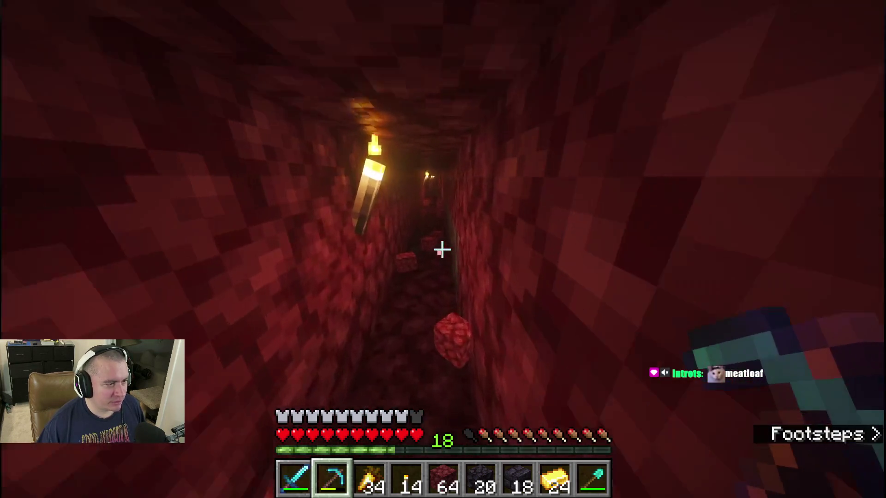
key("s")
key("w")
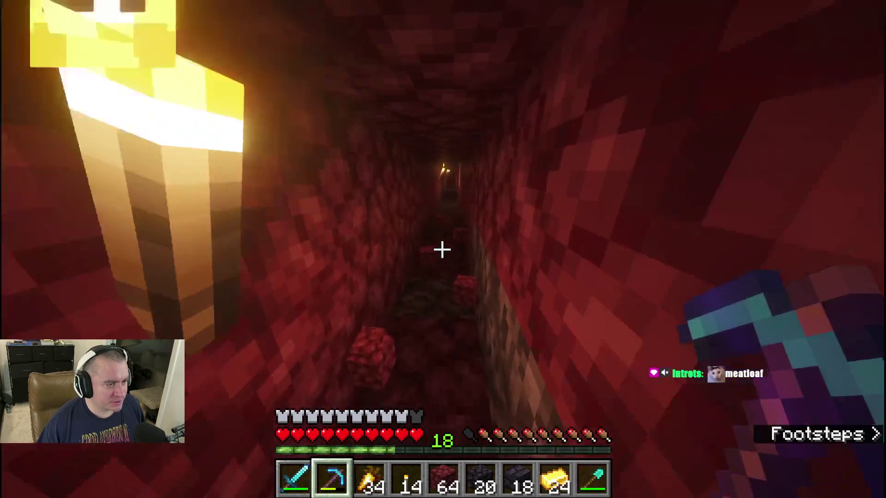
key("w")
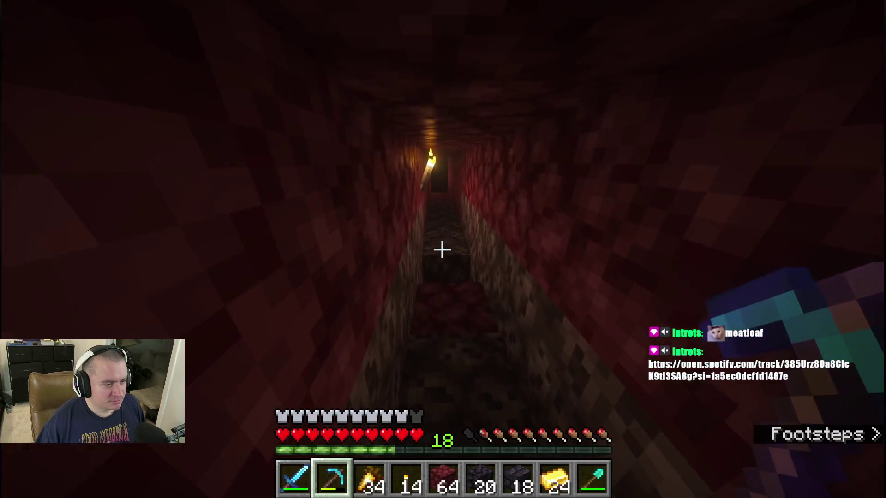
key("s")
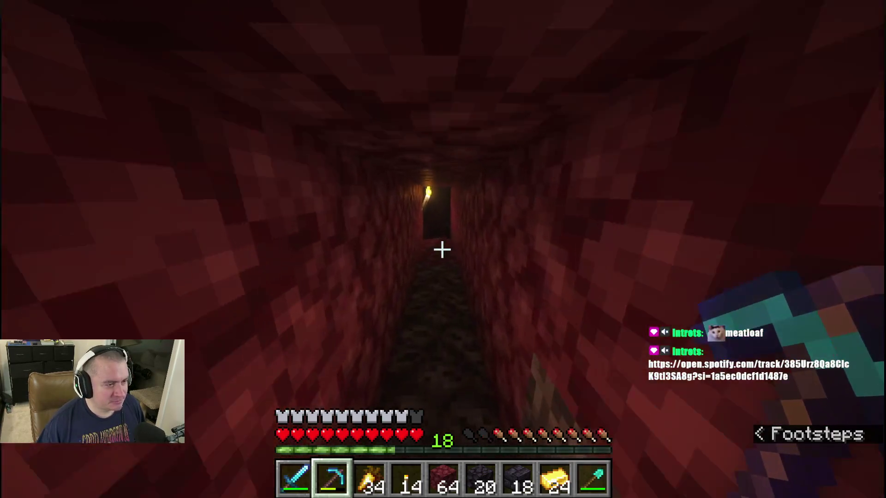
key("w")
key("w")
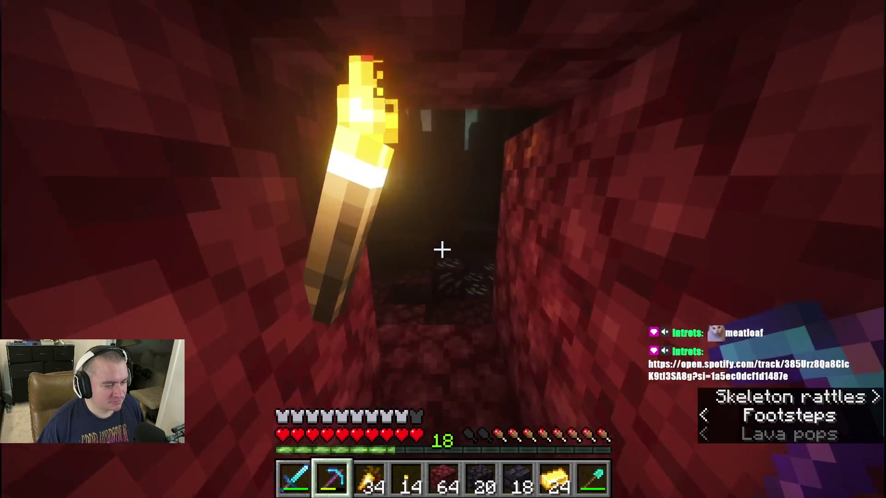
Kill the skeleton in the cave with three diamond sword strikes, then bring up the inventory
key("3")
key("1")
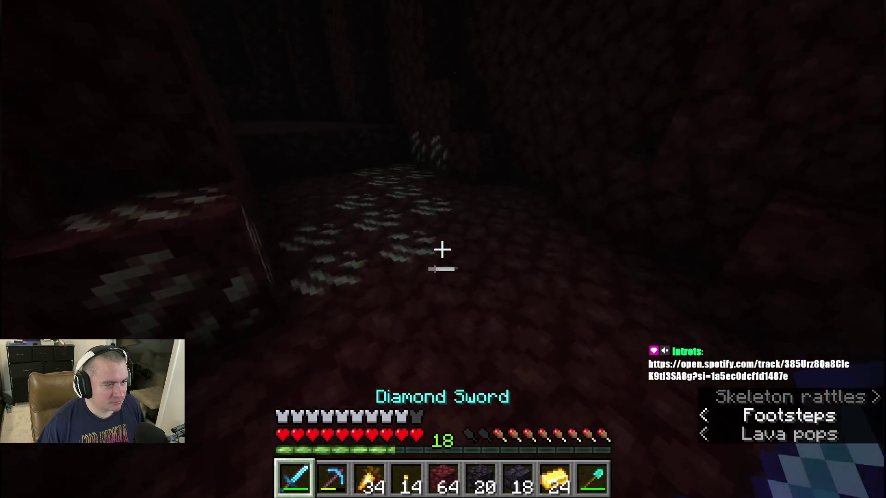
key("4")
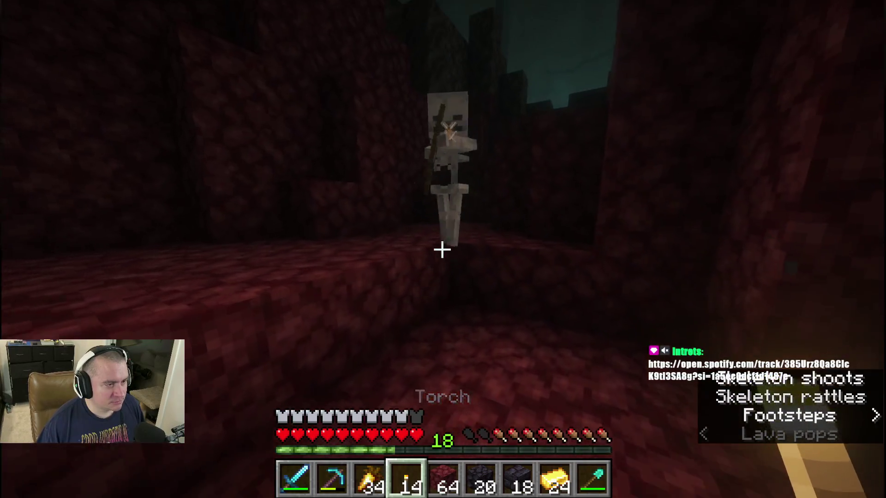
key("1")
left_click(443, 249)
left_click(442, 250)
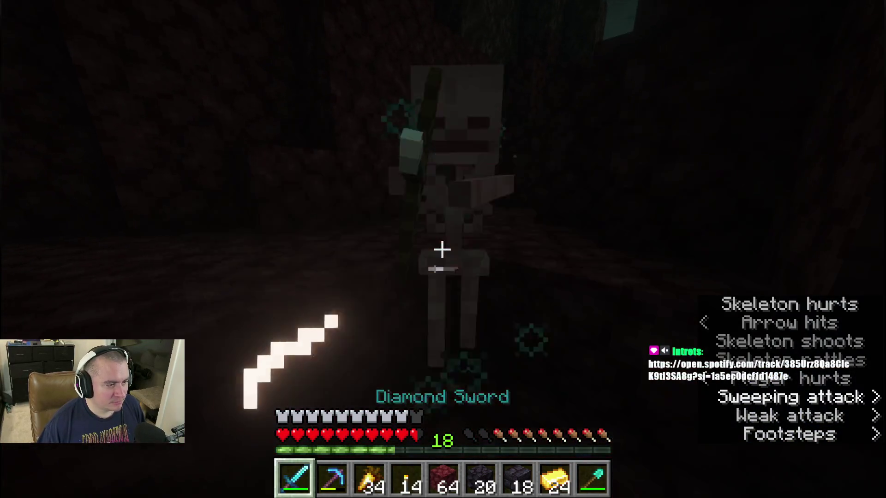
left_click(442, 250)
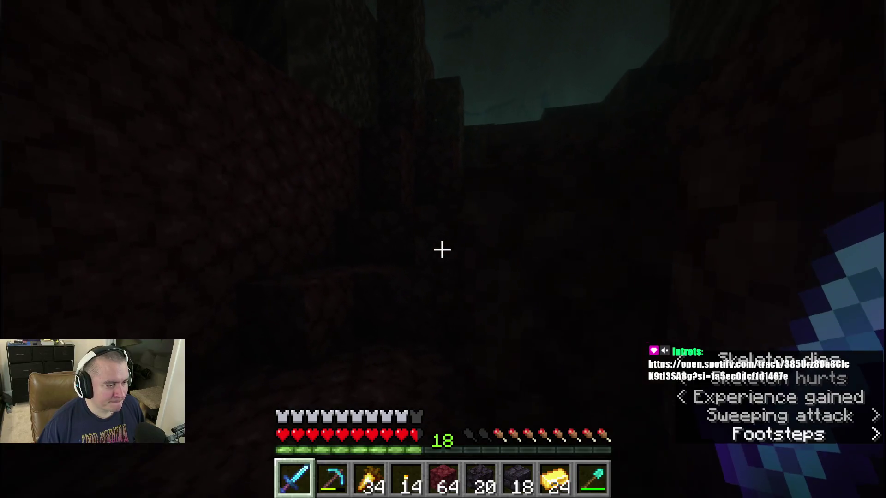
key("e")
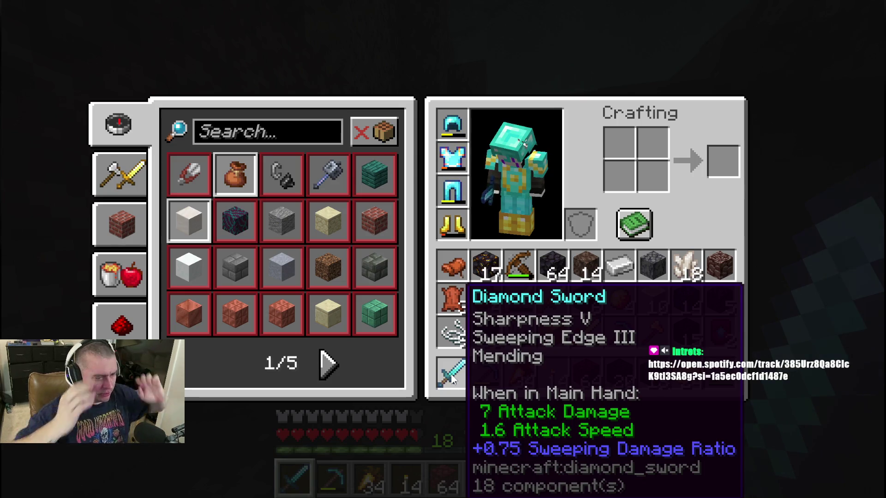
Close the inventory, hold torches, and walk along the ledge to drop into the soul sand valley
key("e")
key("4")
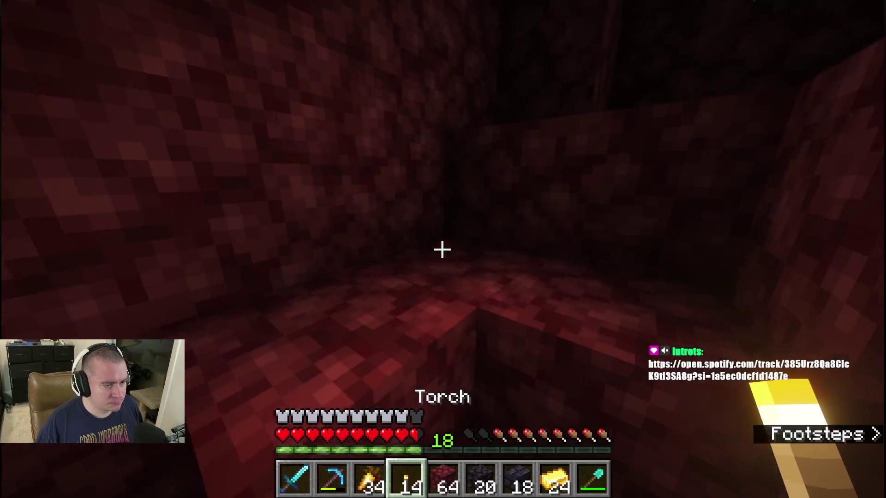
key("w")
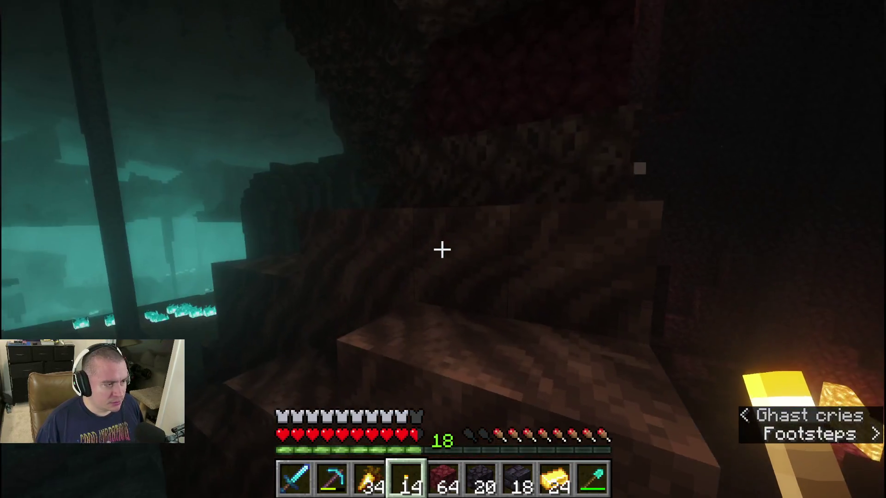
key("w")
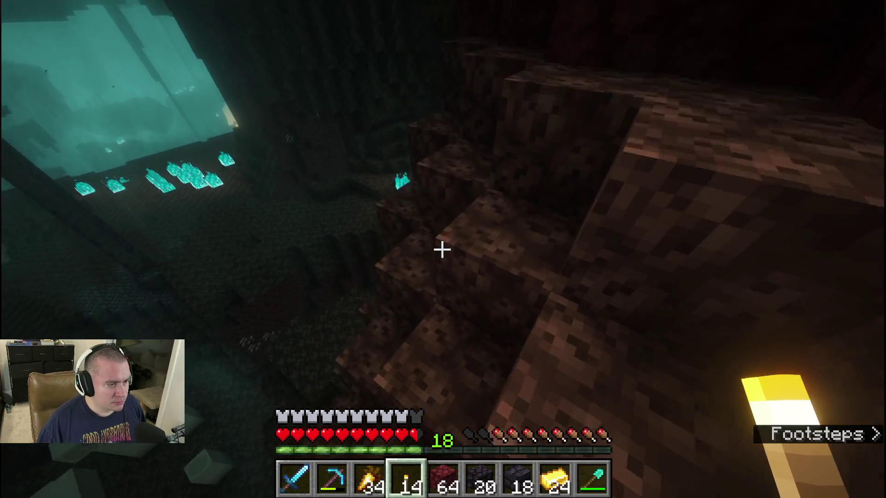
key("w")
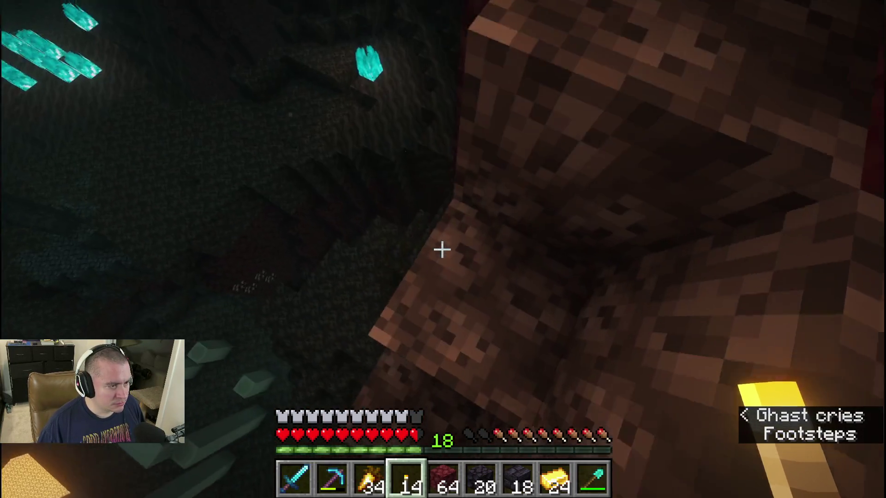
key("w")
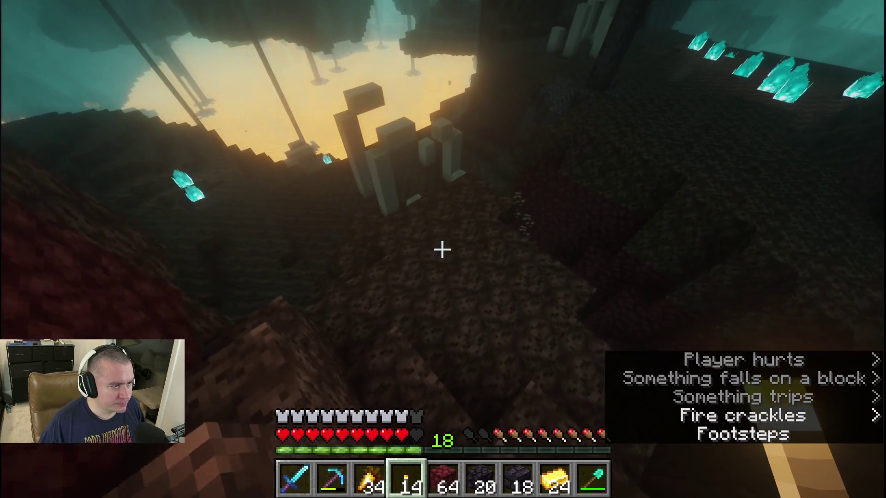
Back away from the soul fire with the sword ready and place a torch on the valley floor
key("w")
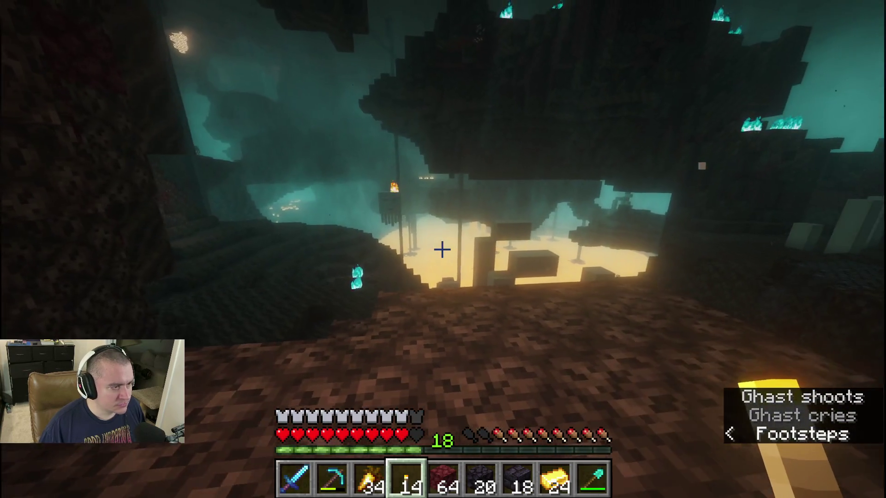
key("1")
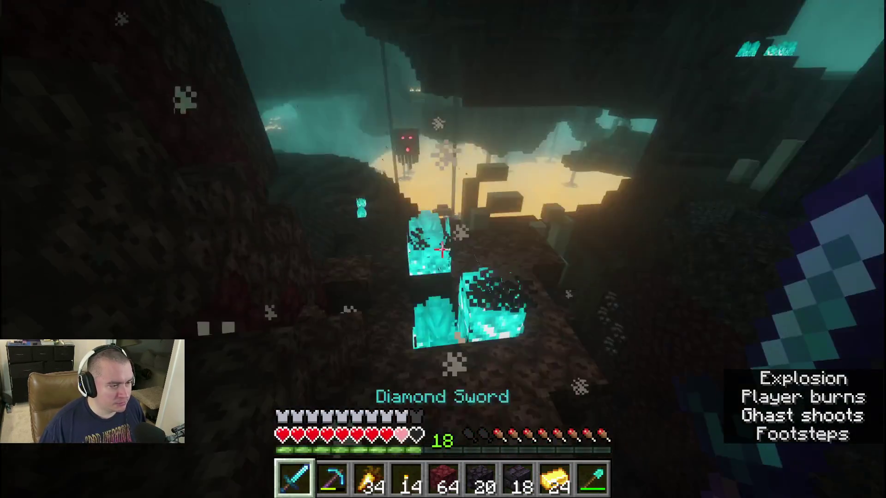
key("s")
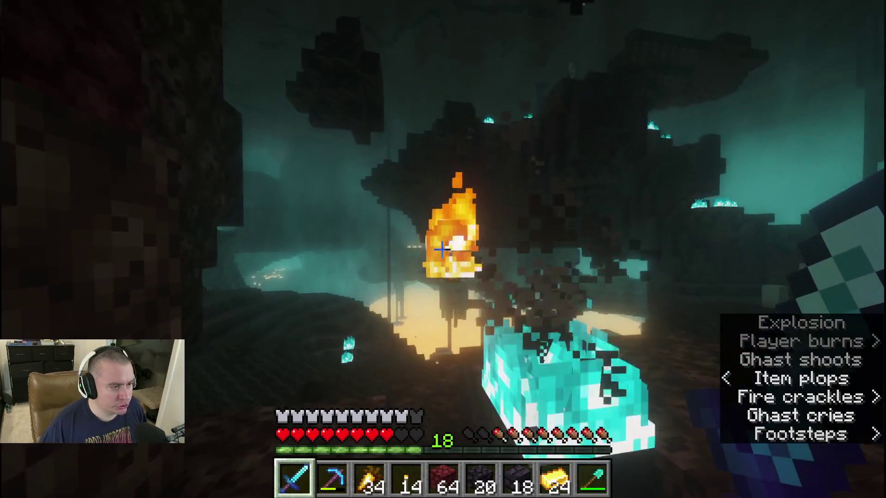
key("w")
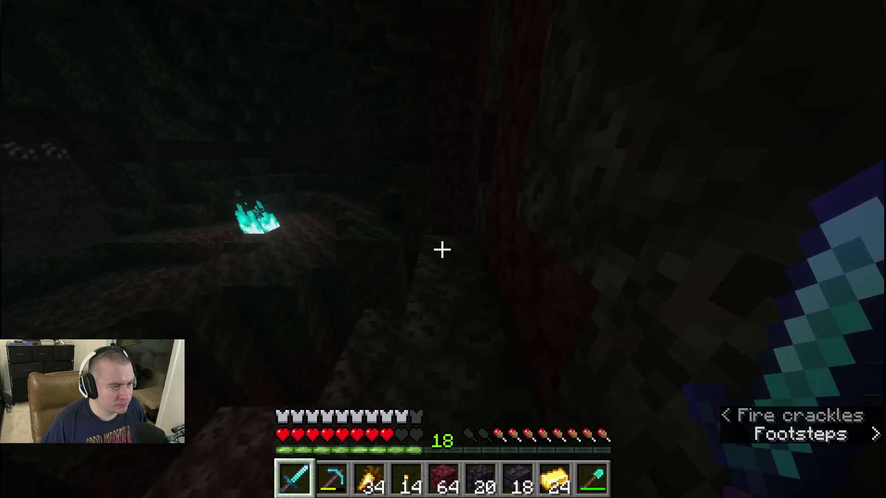
key("4")
right_click(442, 249)
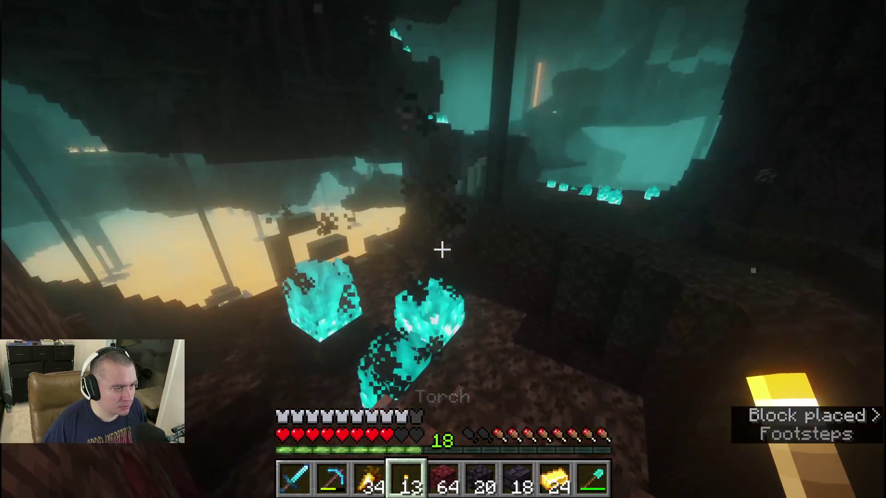
Put out the soul fire with the sword and place a short netherrack bridge
key("1")
left_click(443, 249)
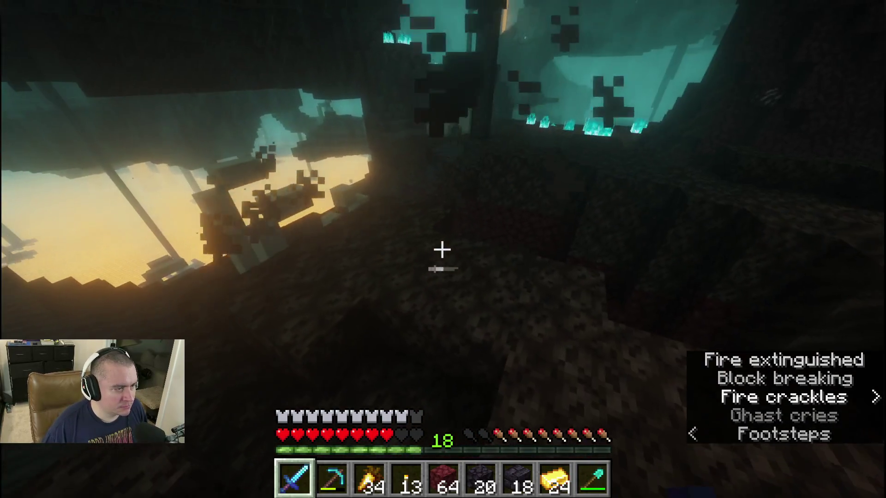
left_click(442, 249)
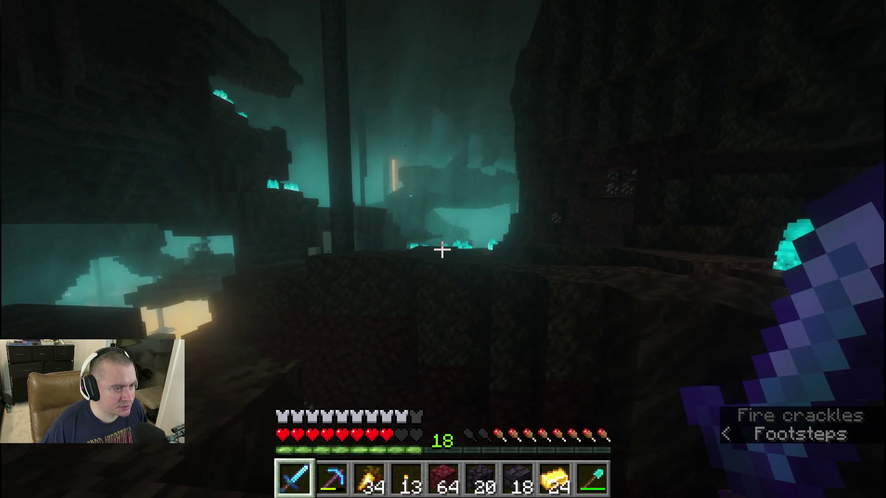
key("4")
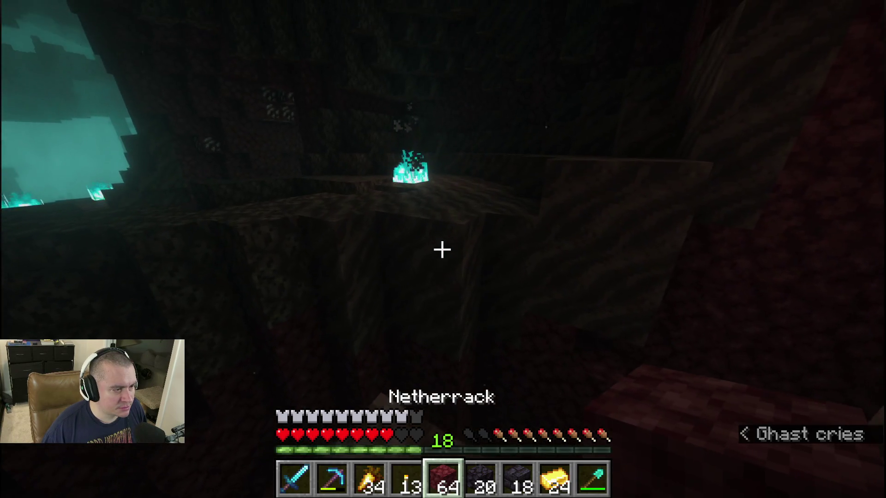
right_click(442, 250)
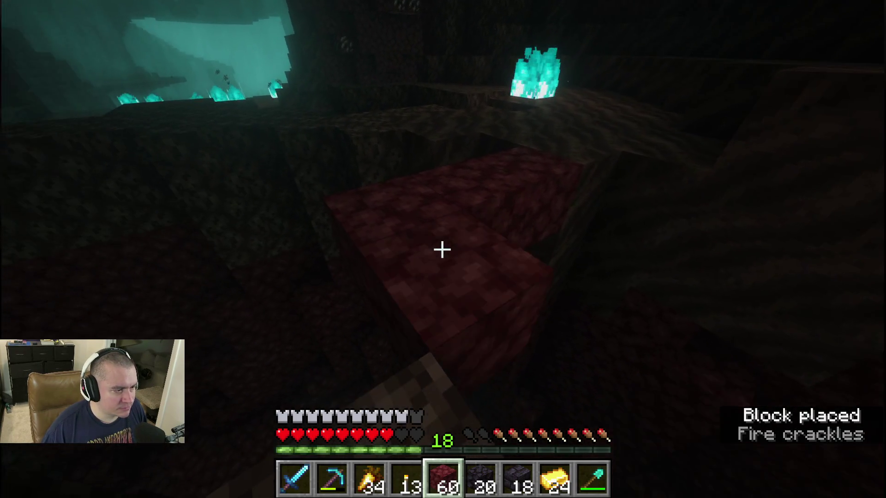
right_click(442, 250)
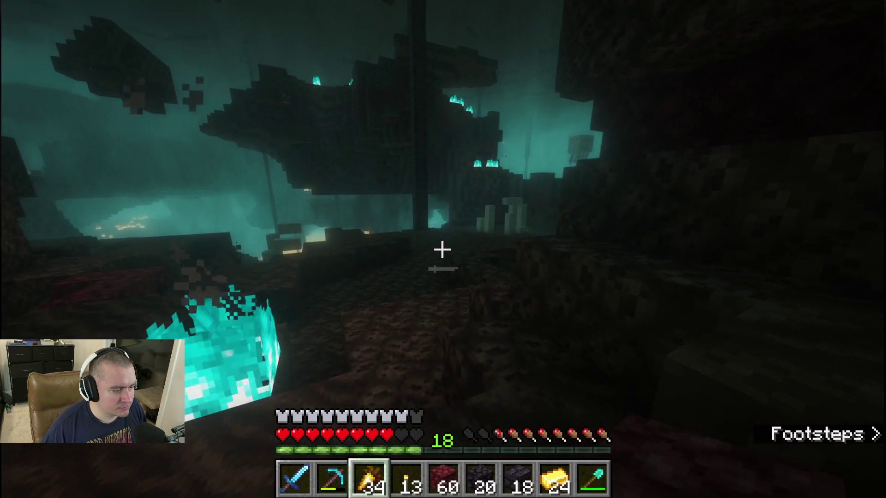
Eat a golden carrot
key("3")
right_click(443, 250)
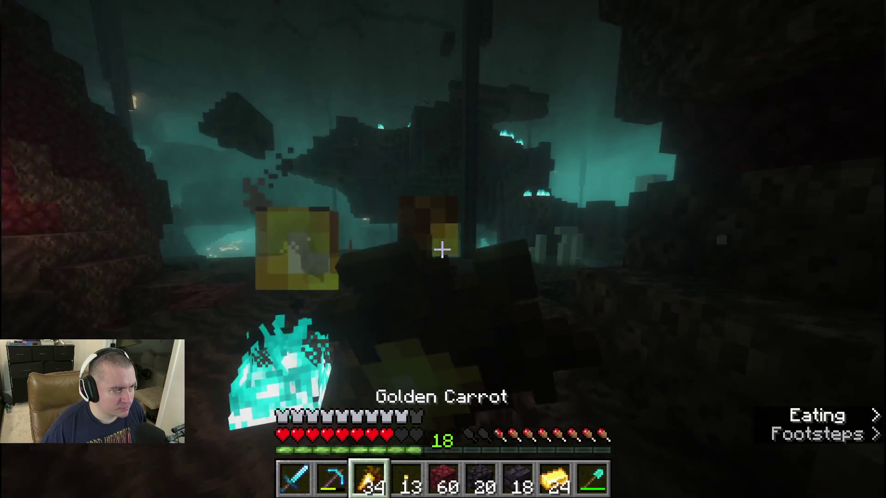